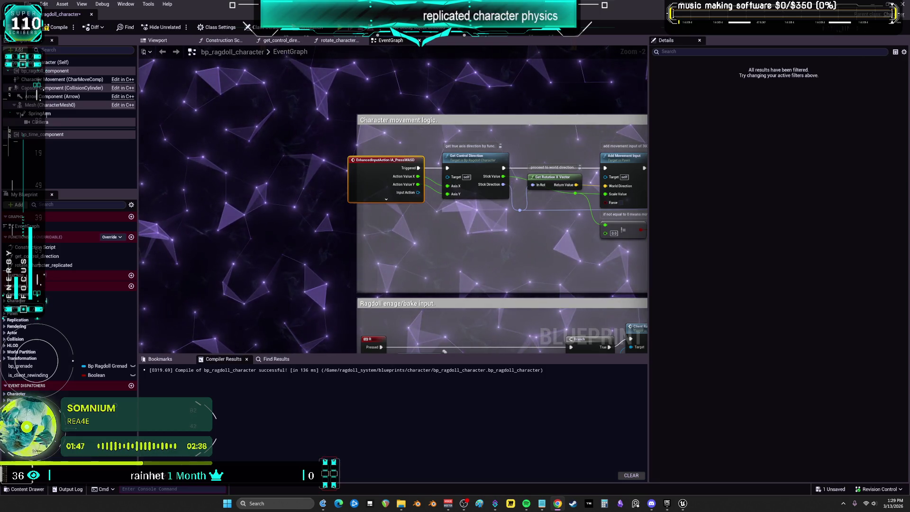
Step: Bring up the Epic Games Launcher library with the extract prompt for the downloaded project zip
click(666, 503)
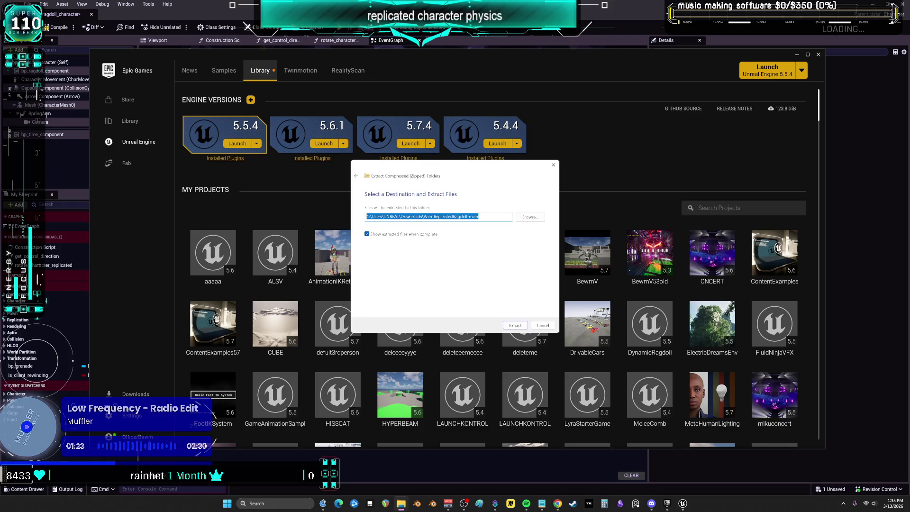
Step: Extract the downloaded project zip into its Downloads subfolder
click(511, 326)
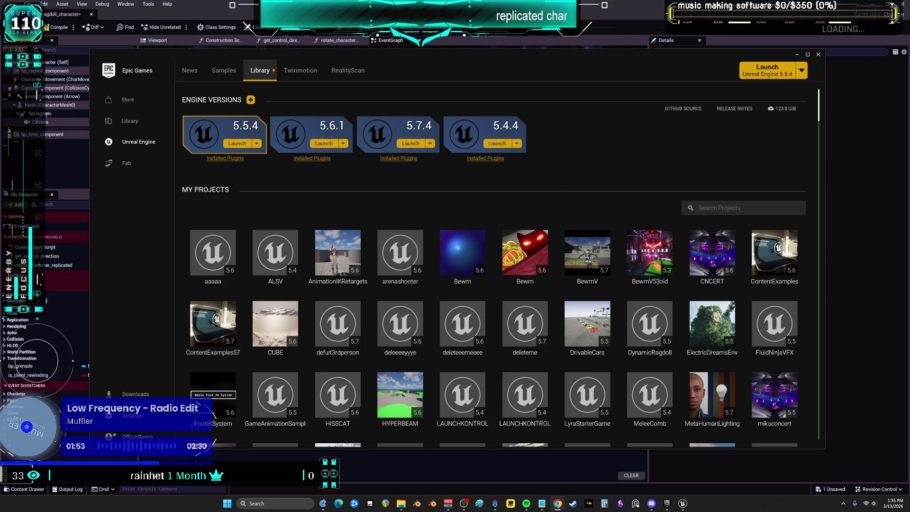
Step: Bring the bp_ragdoll_character Blueprint editor back in front from the taskbar
mouse_move(684, 504)
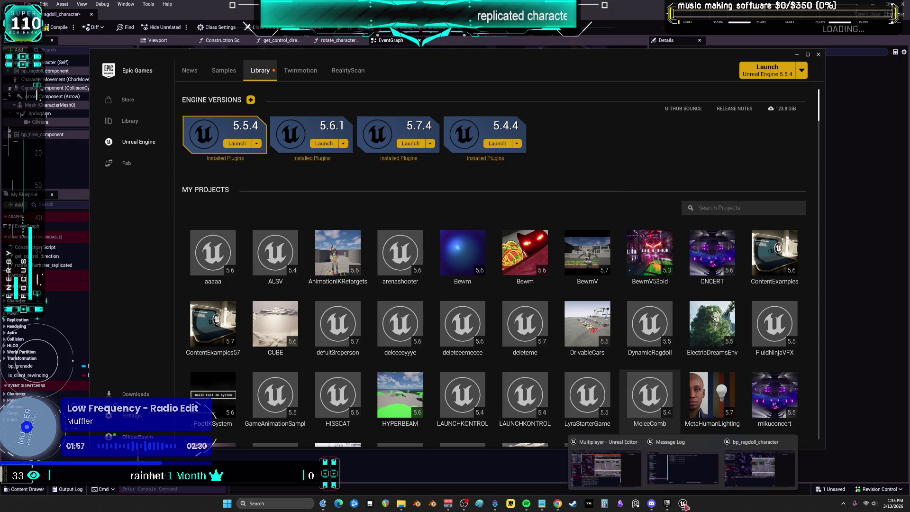
click(604, 466)
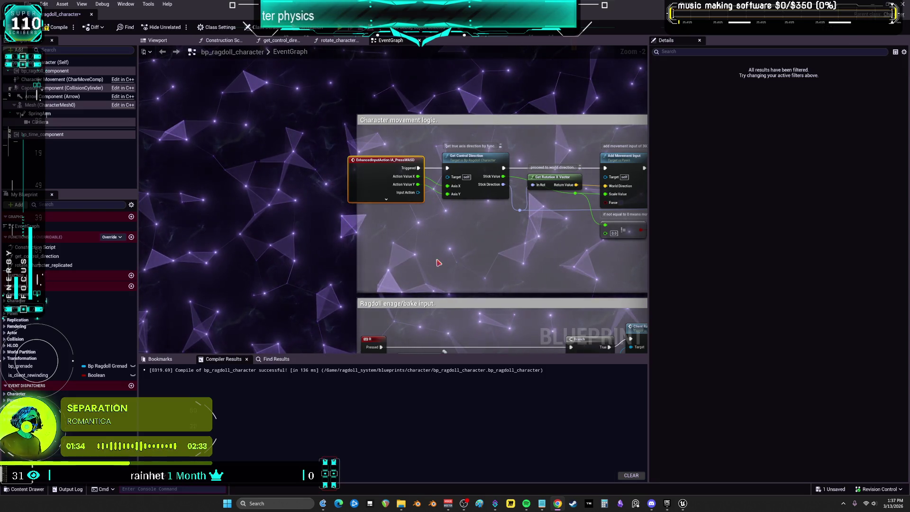
Step: Review the ragdoll, dispatcher and time-manager blocks, then start a multiplayer Play-In-Editor session
scroll(438, 262, down, 3)
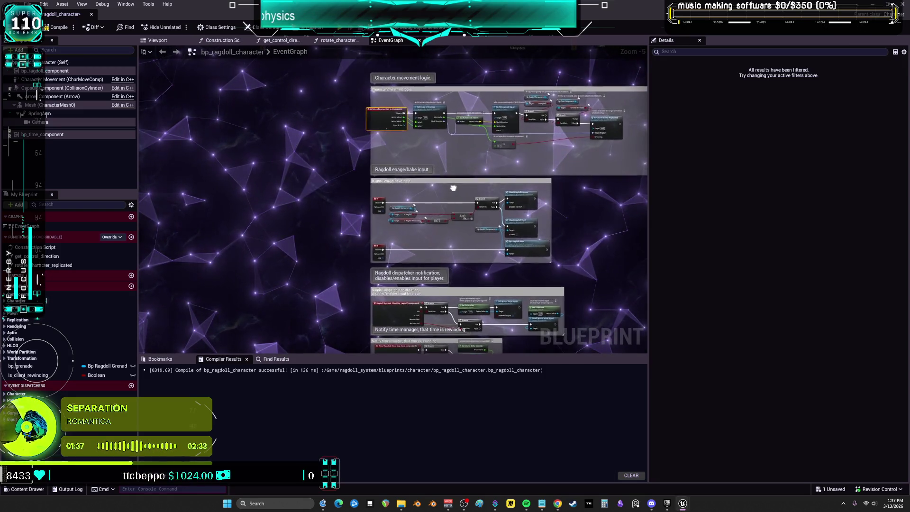
drag(453, 188, 438, 190)
scroll(449, 223, up, 2)
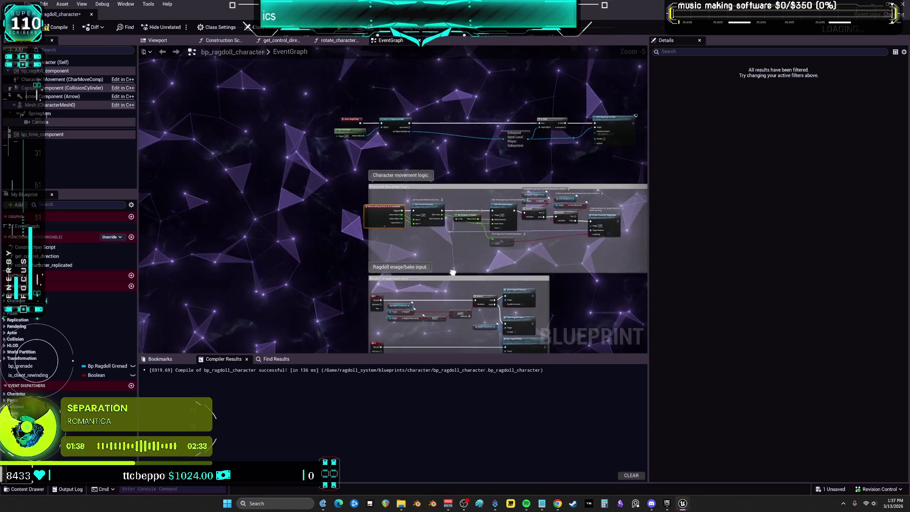
scroll(449, 226, up, 2)
mouse_move(449, 227)
mouse_down()
mouse_move(464, 194)
mouse_move(449, 68)
mouse_up()
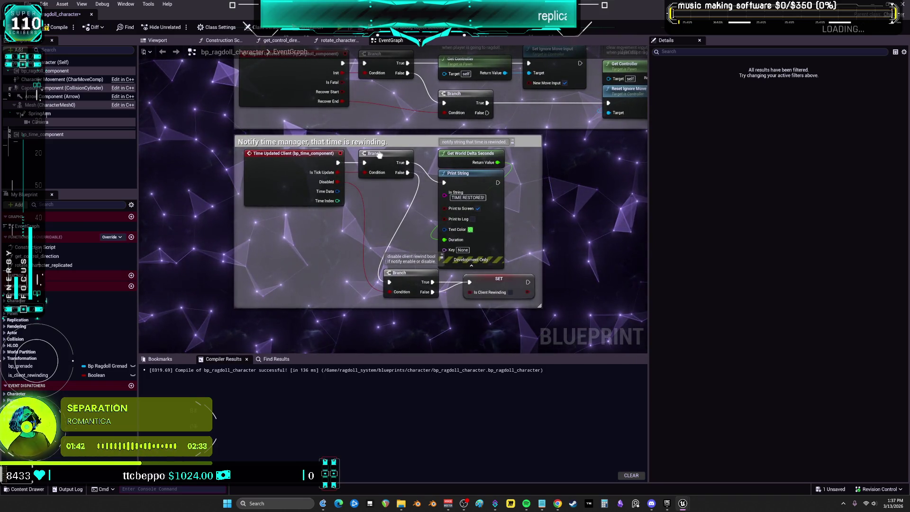
scroll(379, 155, down, 3)
drag(379, 155, 317, 297)
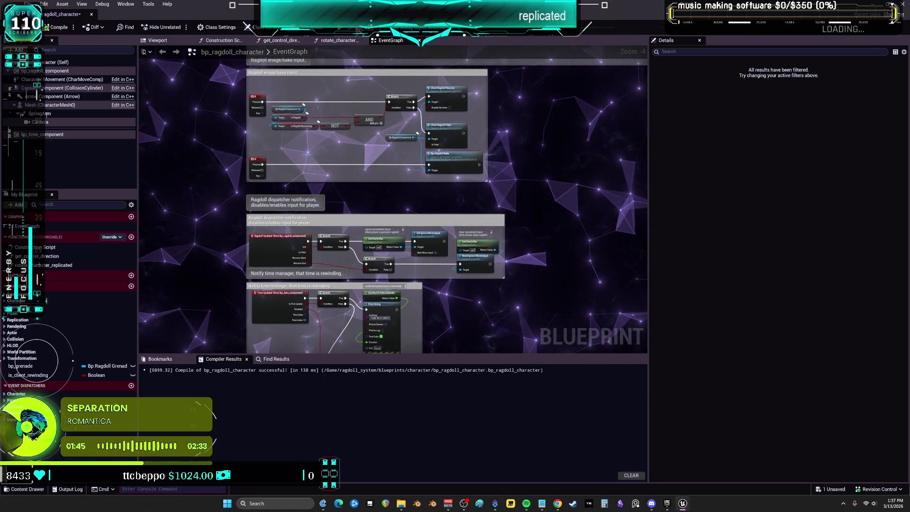
click(342, 29)
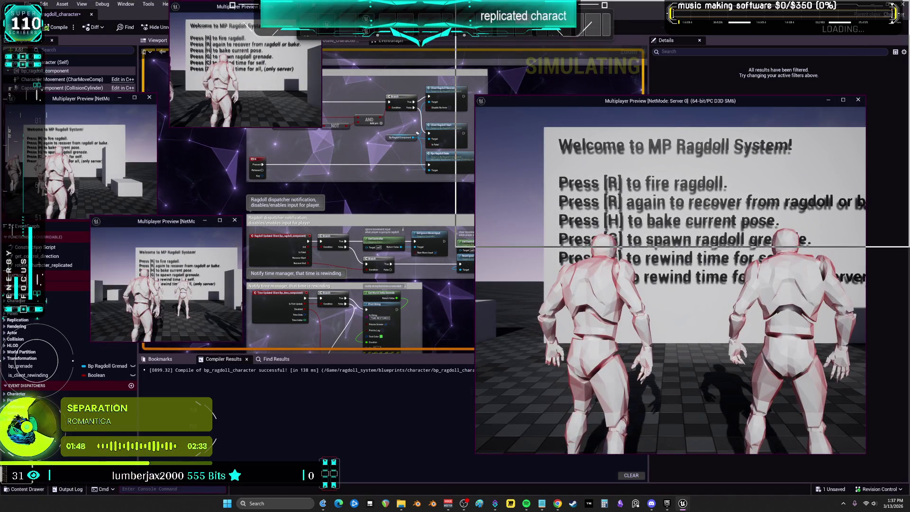
Step: Snap the server, Client 2 and Client 3 preview windows into screen quarters
key(super+Right)
key(super+Up)
key(Return)
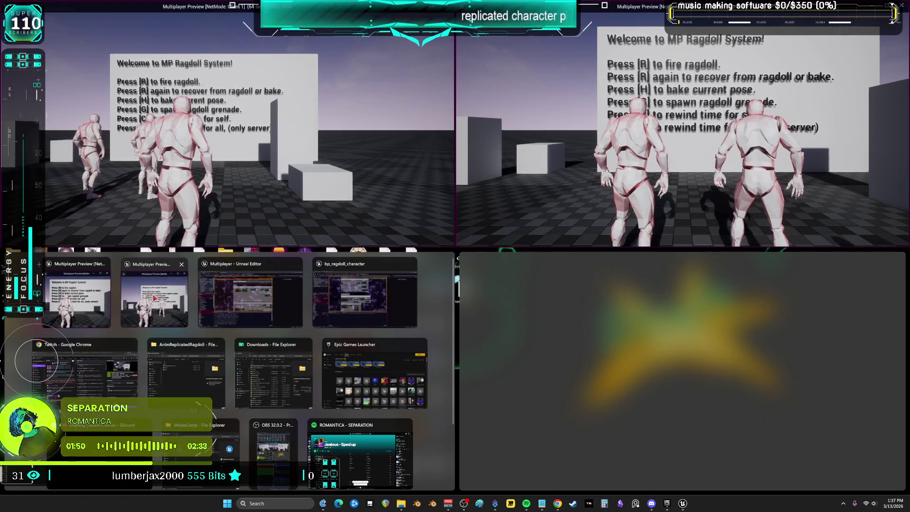
click(155, 297)
click(512, 294)
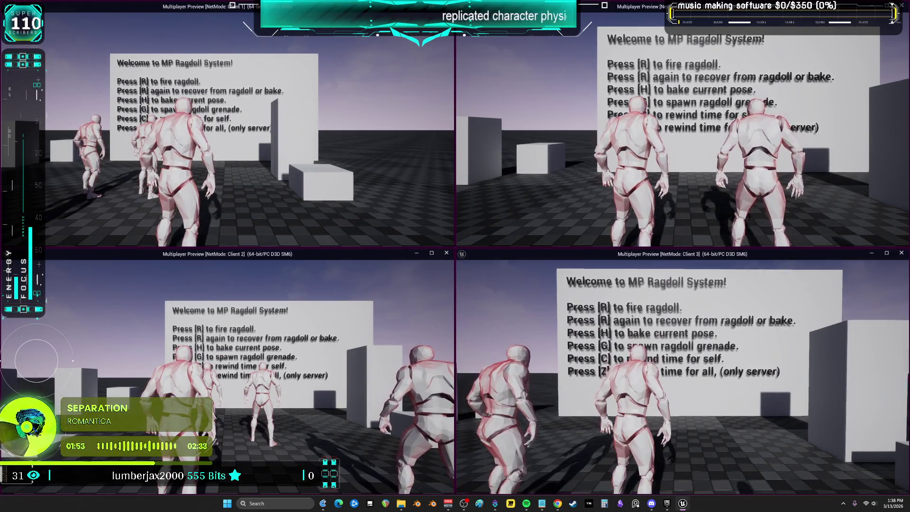
Step: Run the Client 3 character, ragdoll it with R, then stop the play session
key(w)
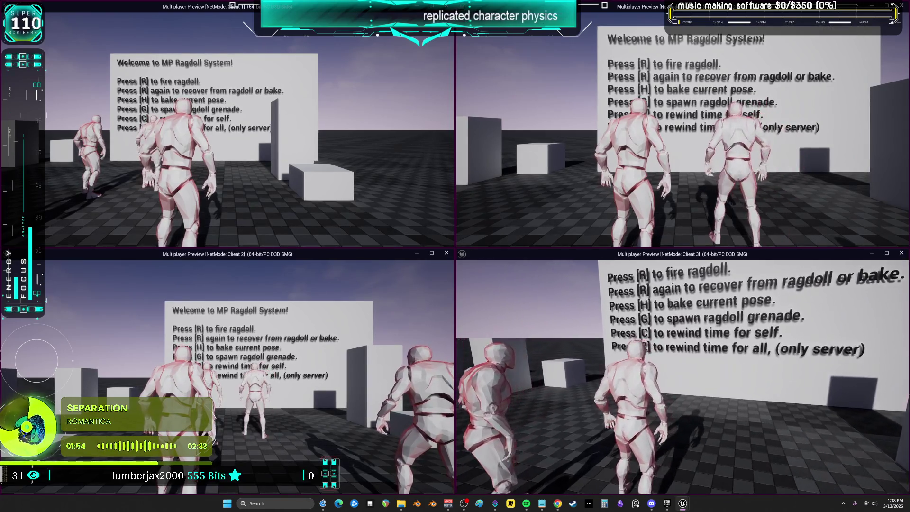
key(w)
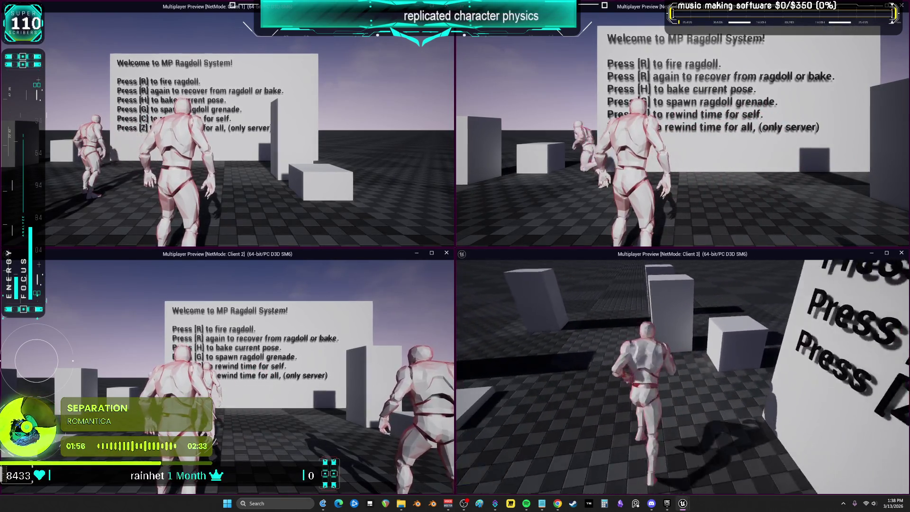
key(w)
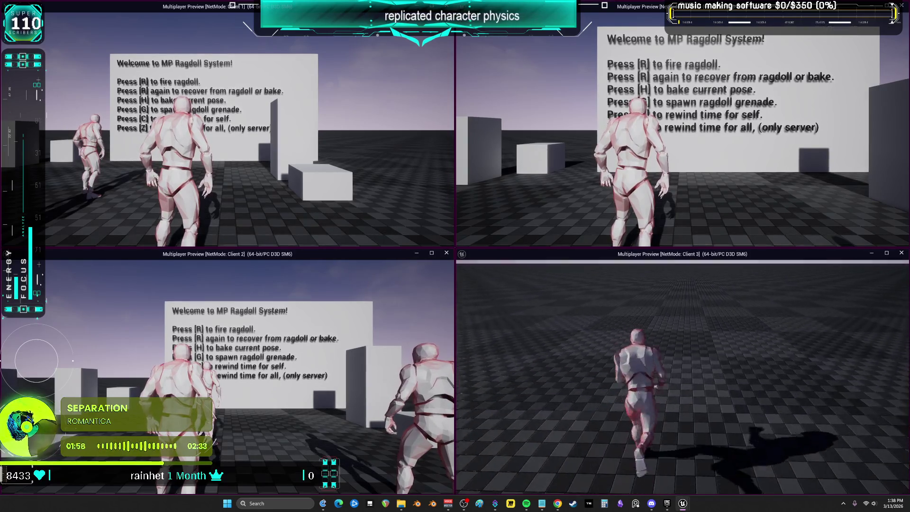
key(w)
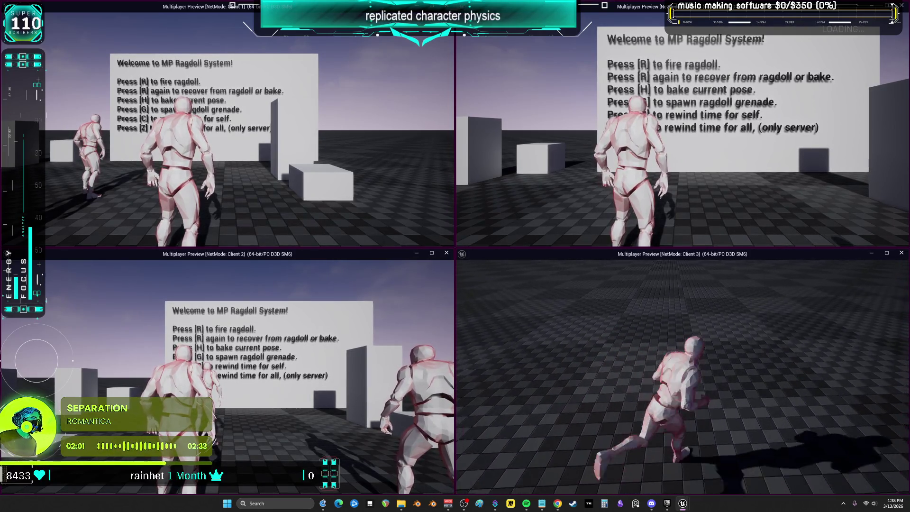
key(r)
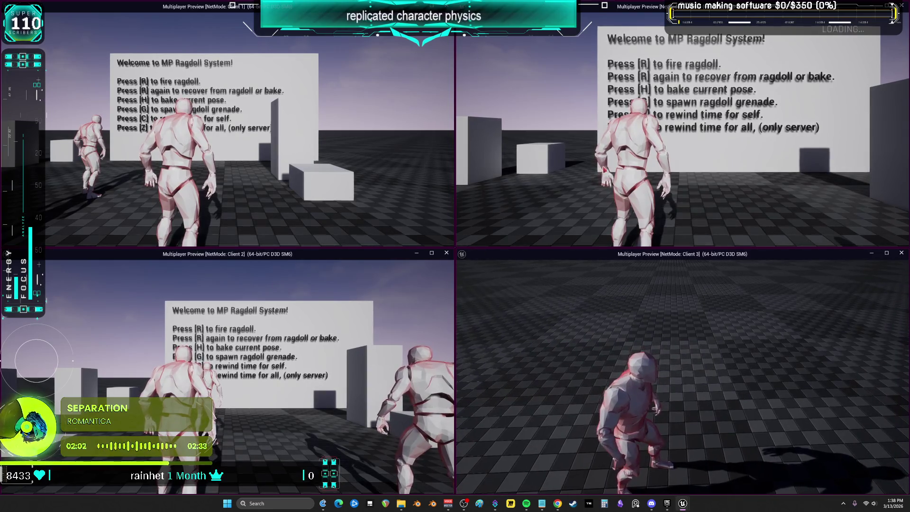
key(w)
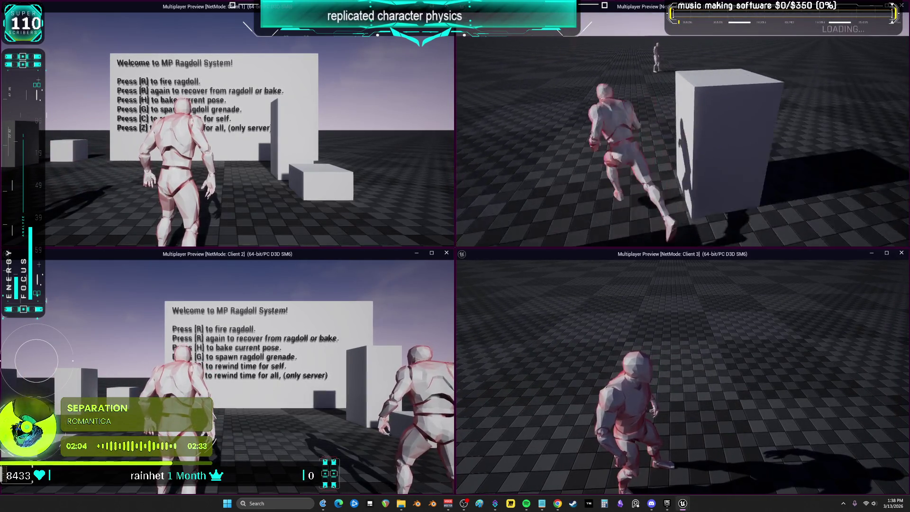
key(w)
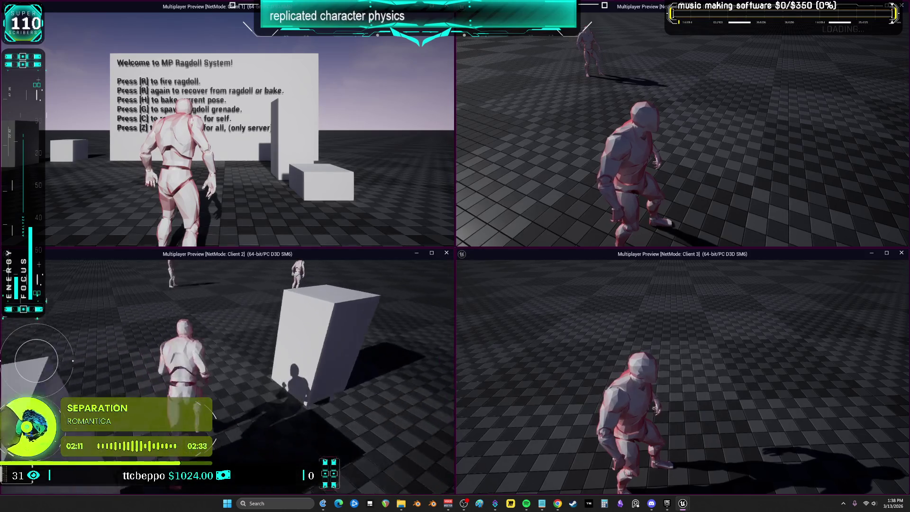
click(513, 355)
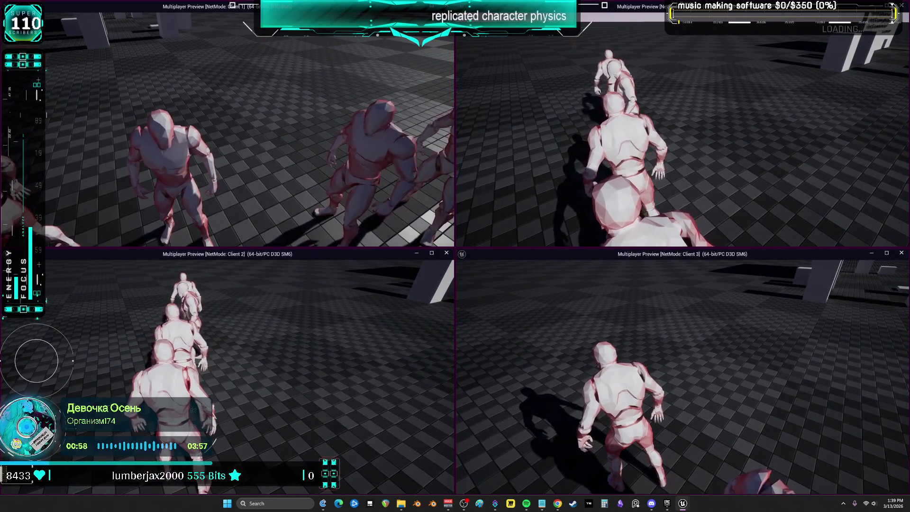
key(Escape)
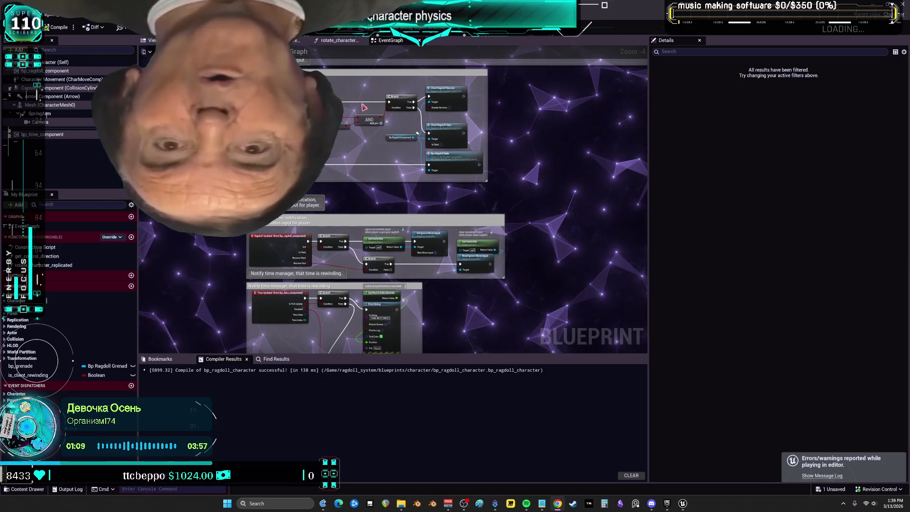
Step: Review the ragdoll engage/bake, dispatcher, camera, grenade and time-rewind logic, then restart PIE with Alt+P
scroll(383, 98, down, 5)
scroll(383, 98, up, 5)
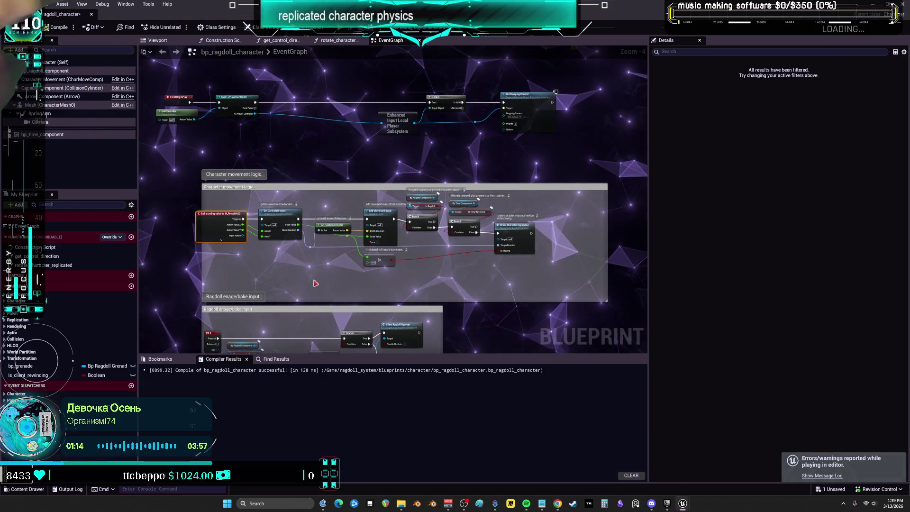
drag(454, 303, 478, 183)
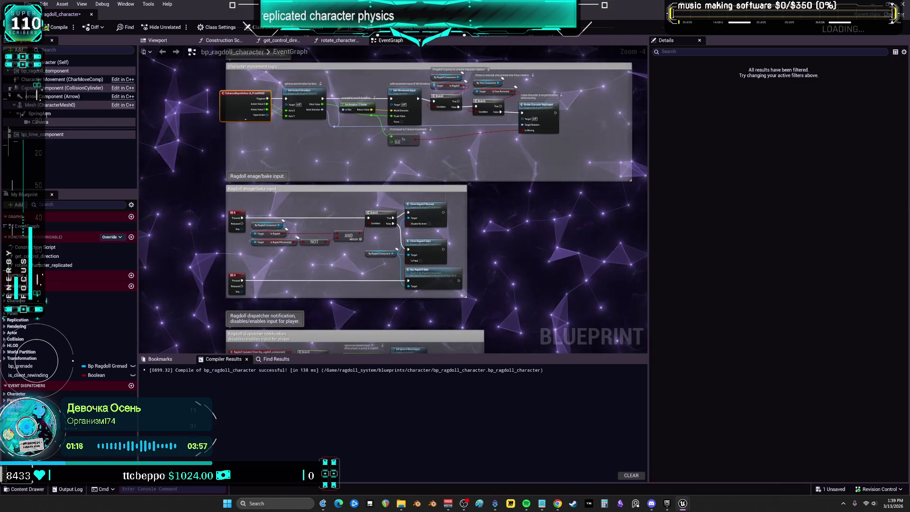
drag(472, 350, 440, 150)
scroll(383, 266, up, 3)
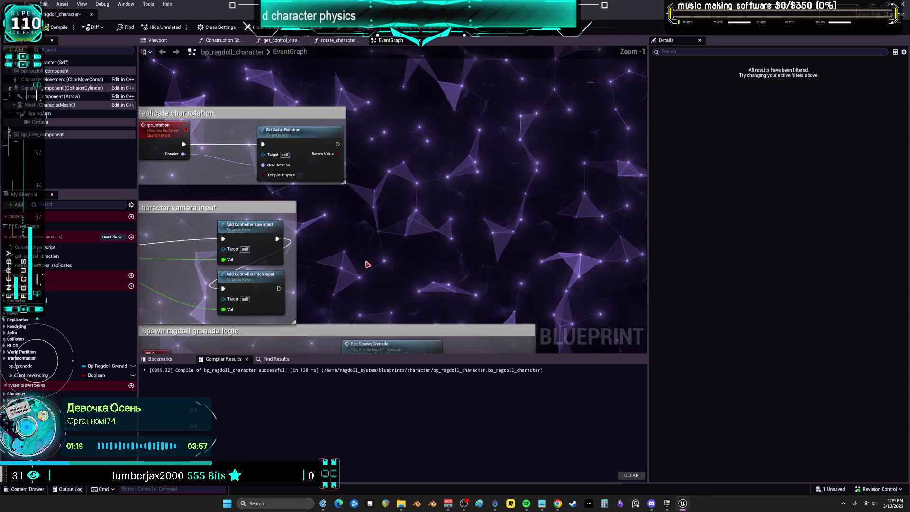
drag(368, 260, 529, 187)
scroll(526, 182, down, 3)
mouse_move(451, 116)
mouse_down()
mouse_move(416, 175)
mouse_move(419, 75)
mouse_move(291, 67)
mouse_up()
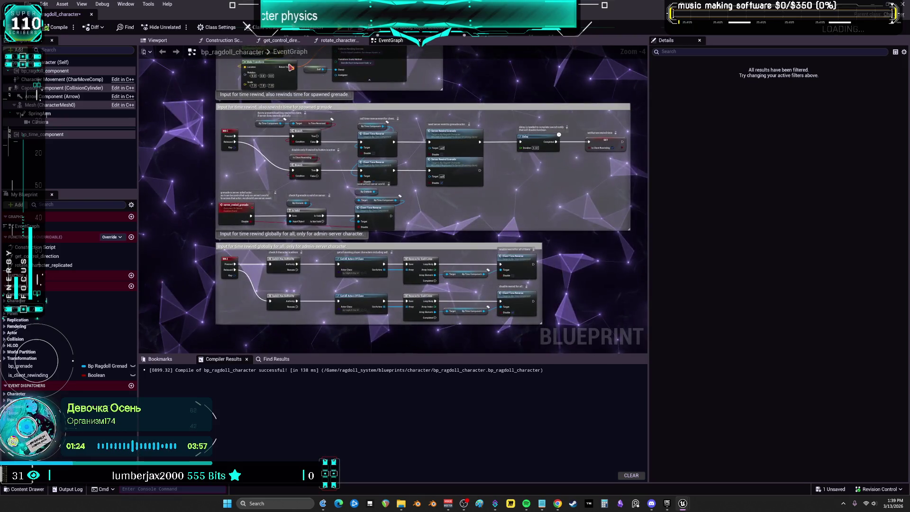
key(alt+p)
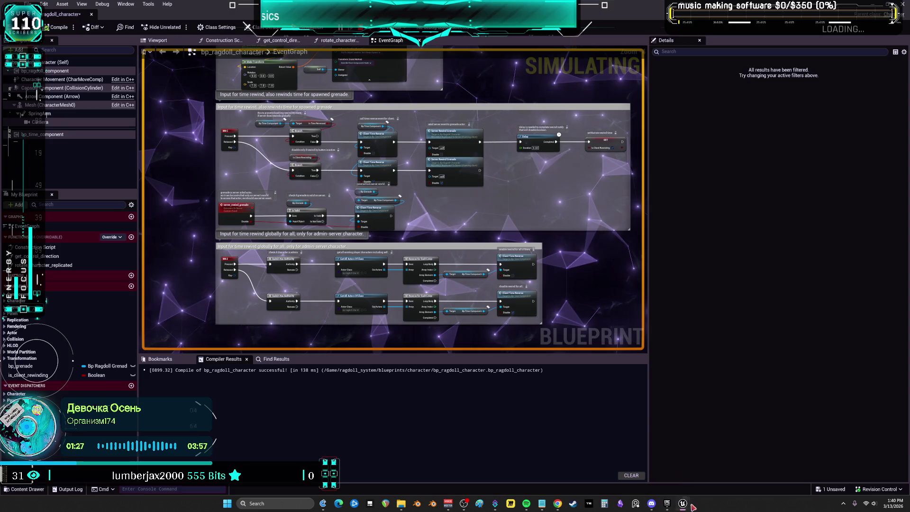
Step: Tile the server and three client preview windows into the four screen quarters
mouse_move(684, 508)
click(745, 462)
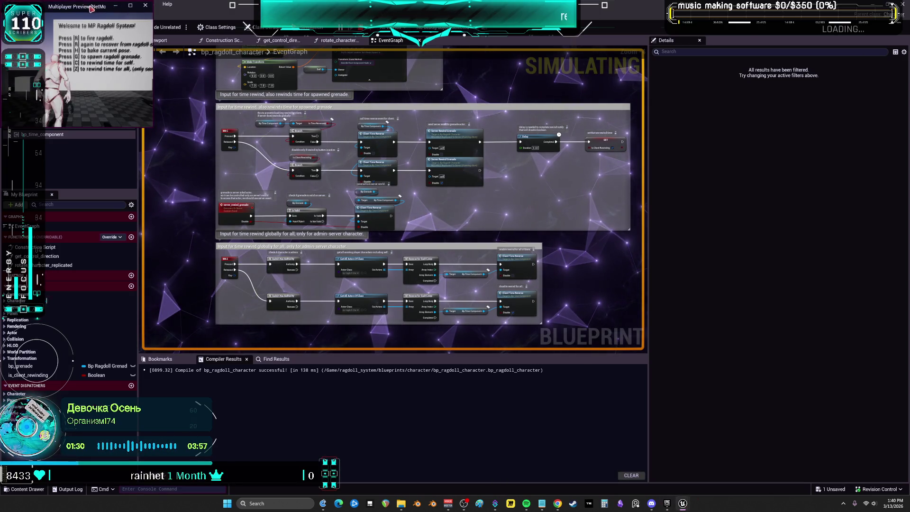
key(super+Right)
key(super+Up)
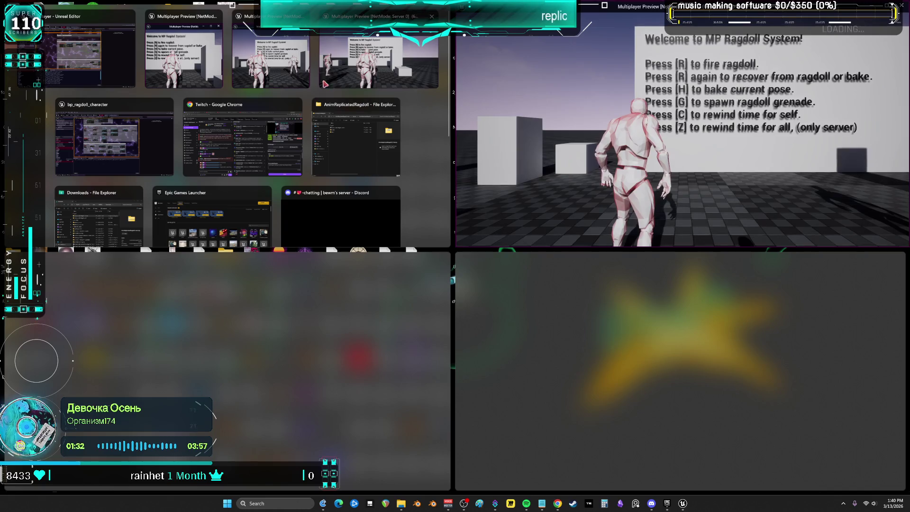
click(99, 66)
click(178, 284)
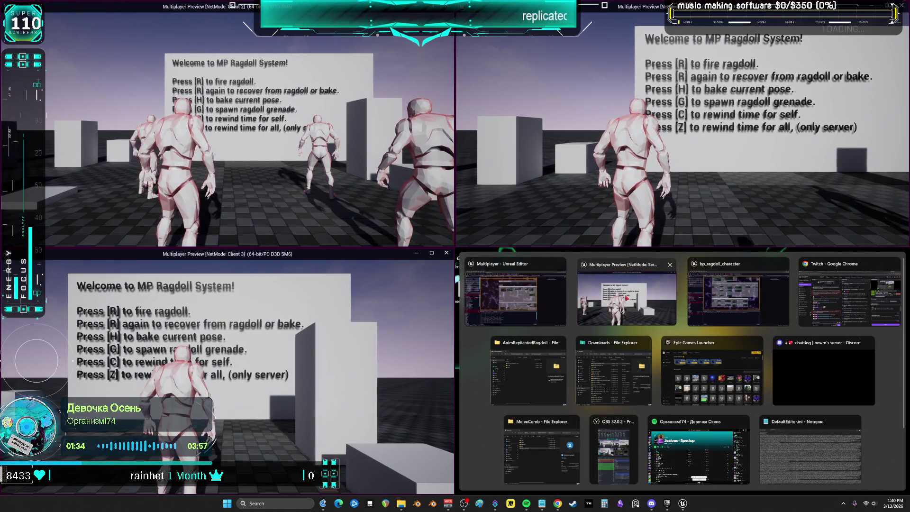
click(599, 301)
Step: Move the server character, ragdoll it with R, and recover with R again
key(w)
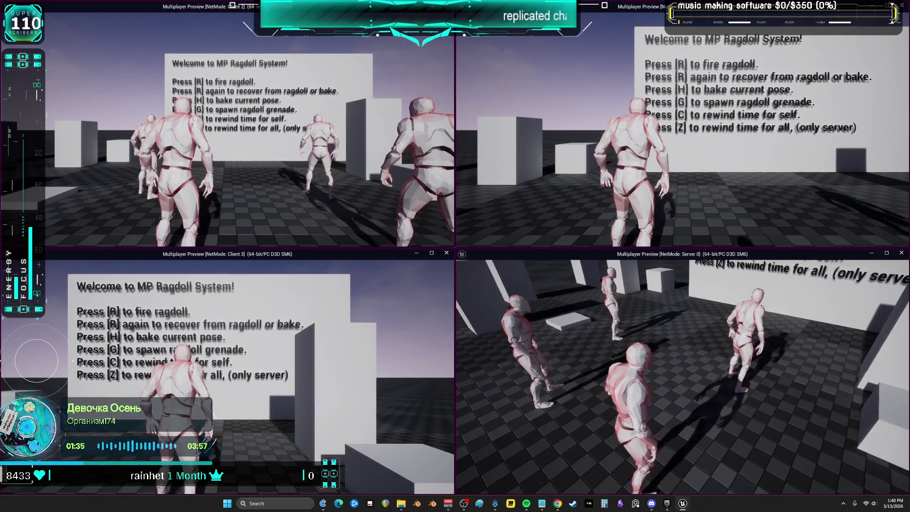
key(r)
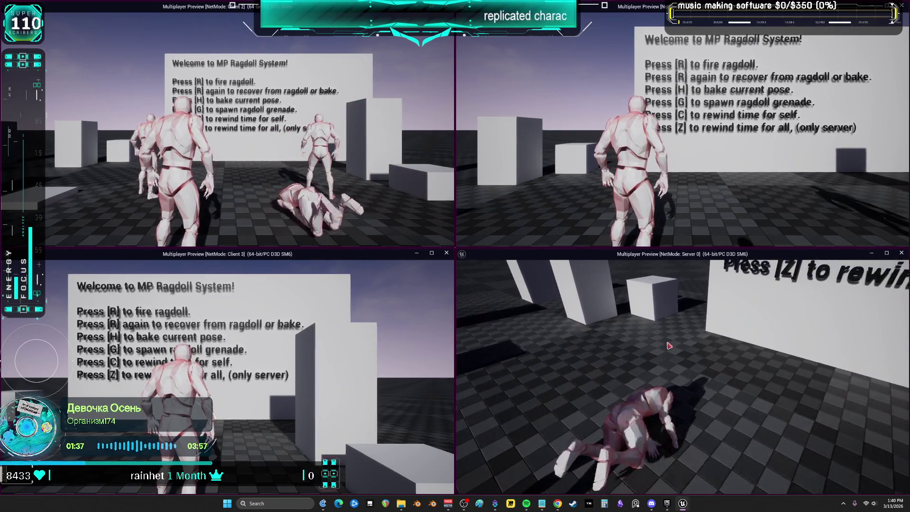
key(r)
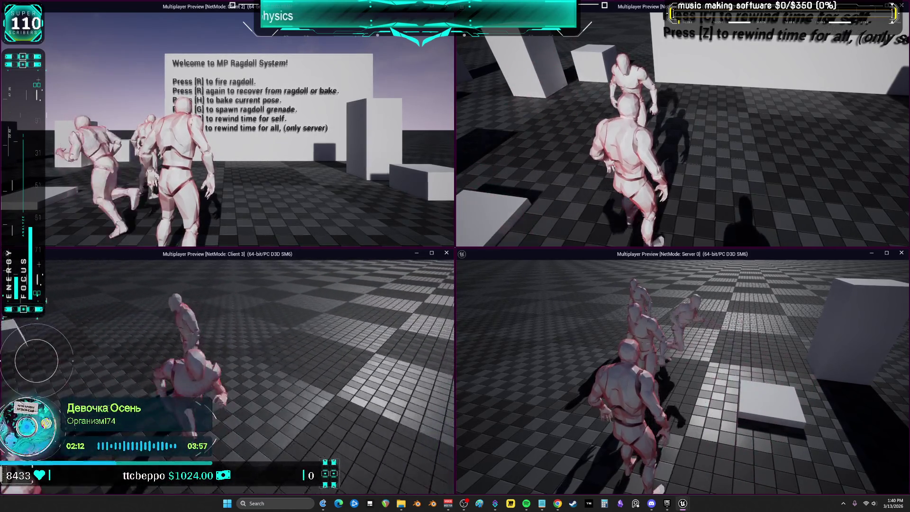
Step: End the Play-In-Editor session, closing all four Multiplayer Preview windows
key(Escape)
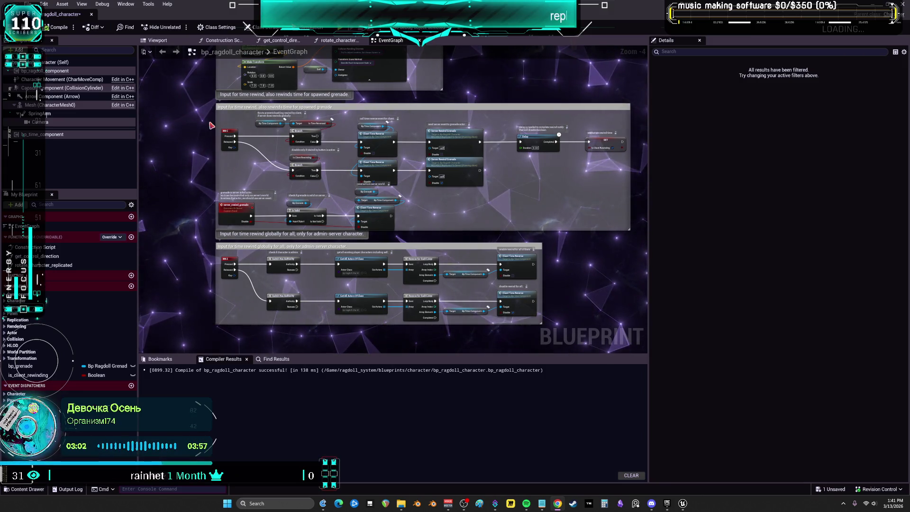
Step: Zoom out of the ragdoll graph and switch to the BP_ThirdPersonMikuRacer editor window
scroll(432, 213, down, 4)
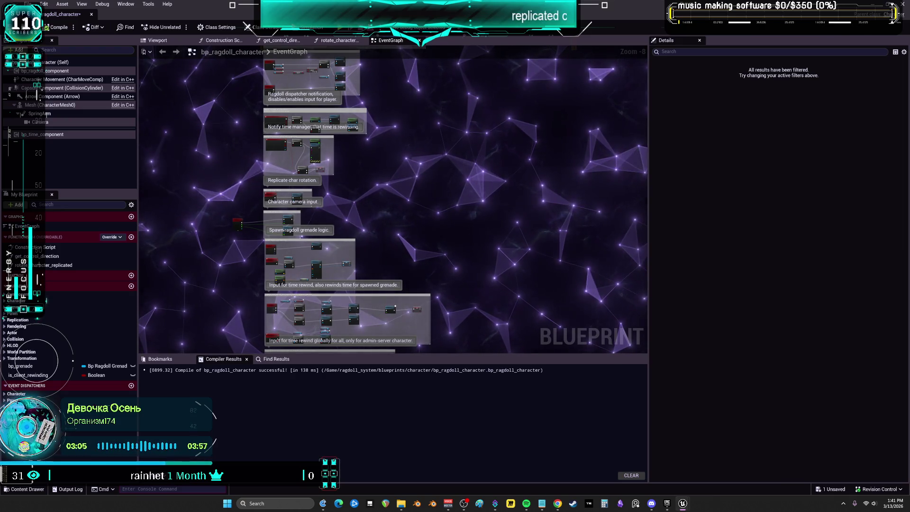
scroll(599, 215, down, 3)
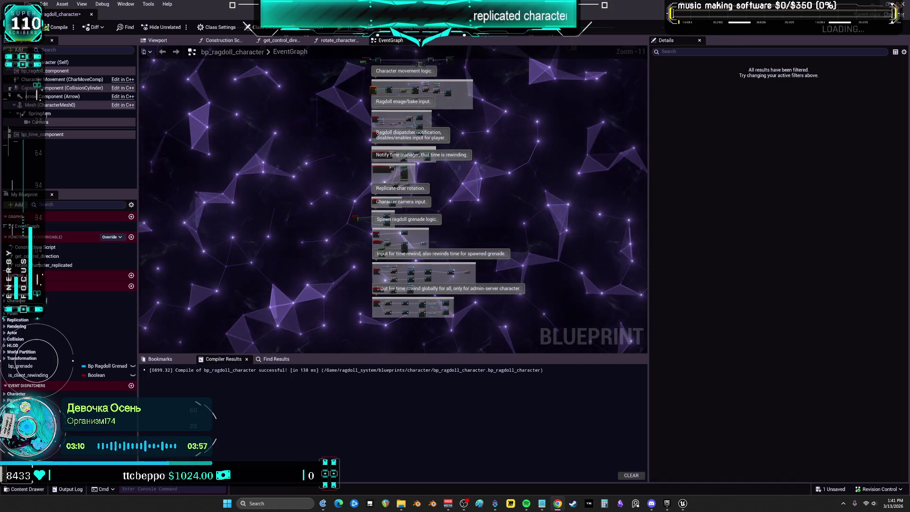
key(alt+Tab)
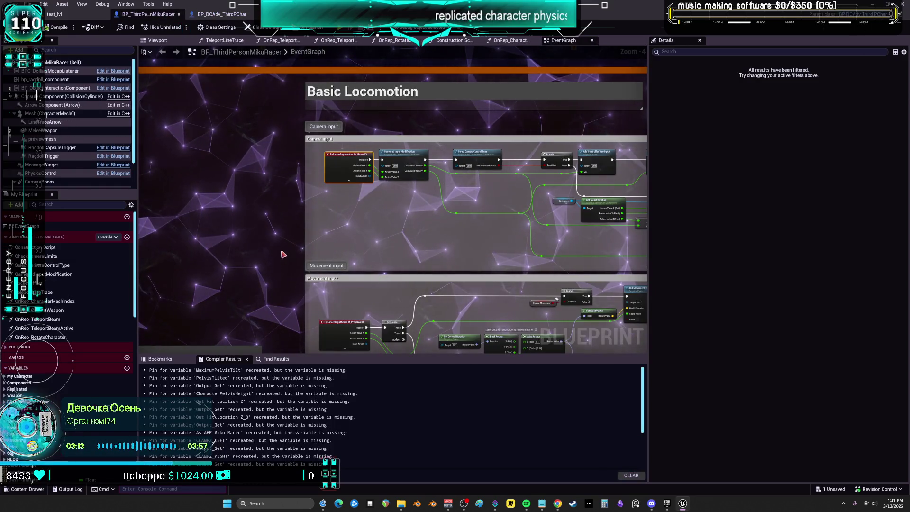
Step: Compile BP_ThirdPersonMikuRacer and confirm success in the Compiler Results log
click(65, 29)
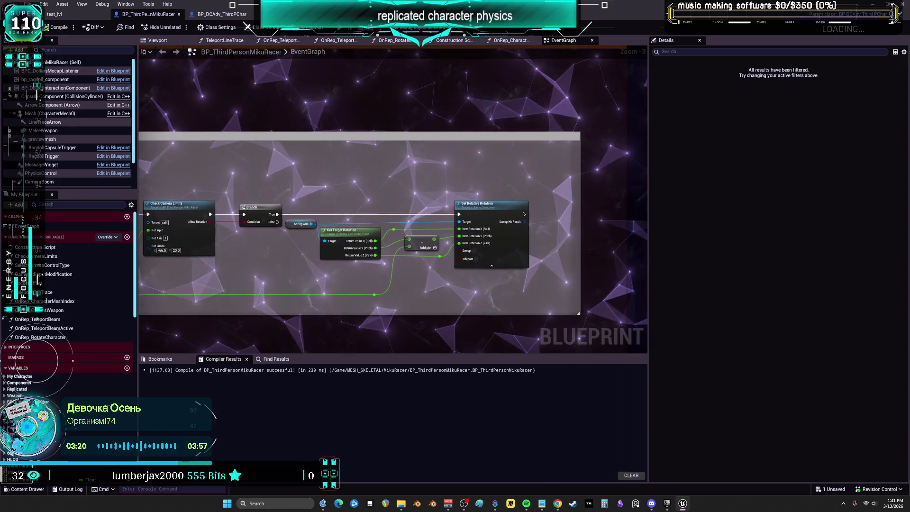
scroll(361, 169, down, 2)
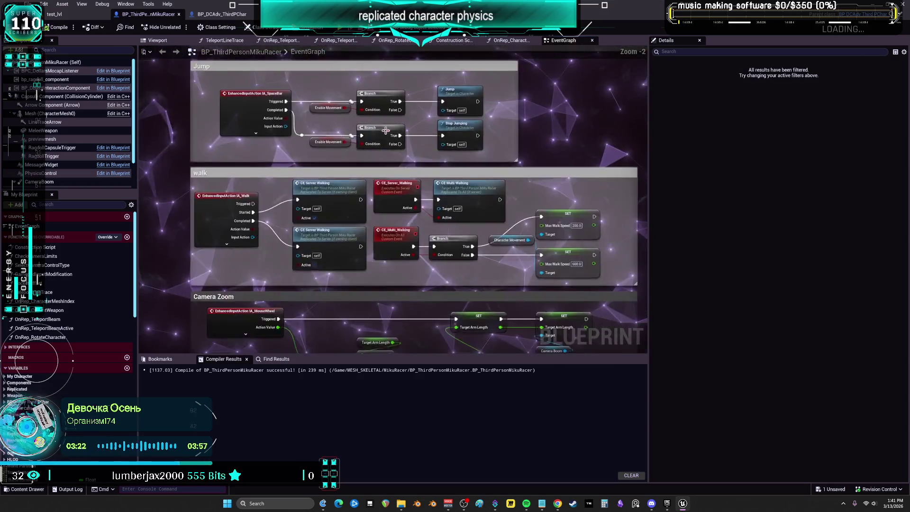
Step: In BP_DCAdv_ThirdPChar, show the CharacterPhysics graph's Do Impulse Ragdoll logic and the Find Results panel
click(219, 15)
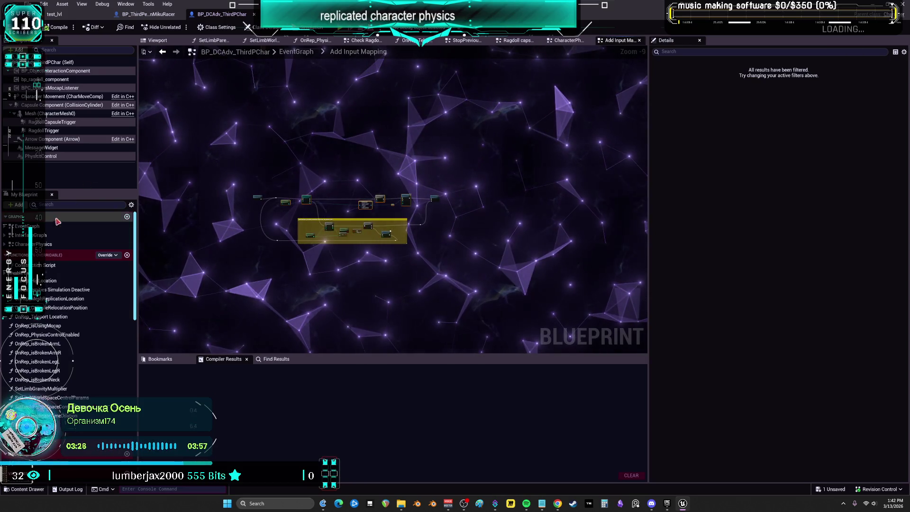
double_click(28, 226)
double_click(41, 244)
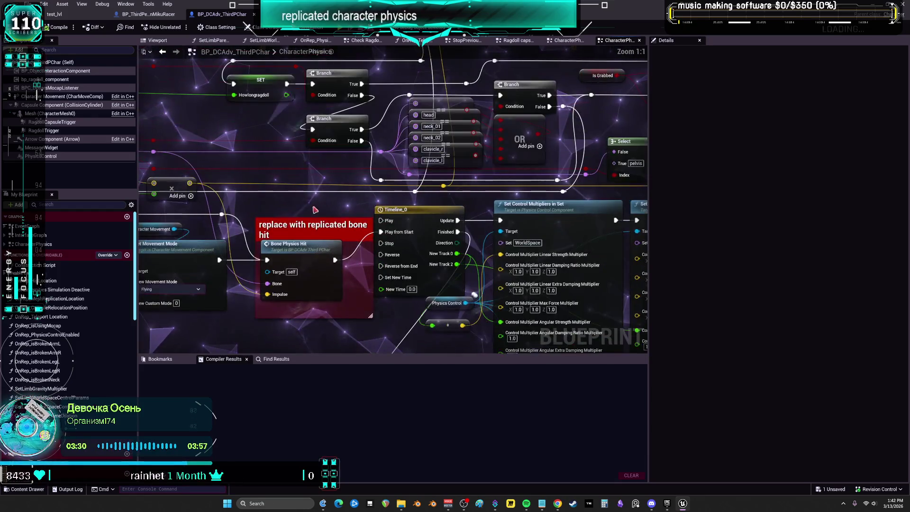
scroll(415, 244, up, 2)
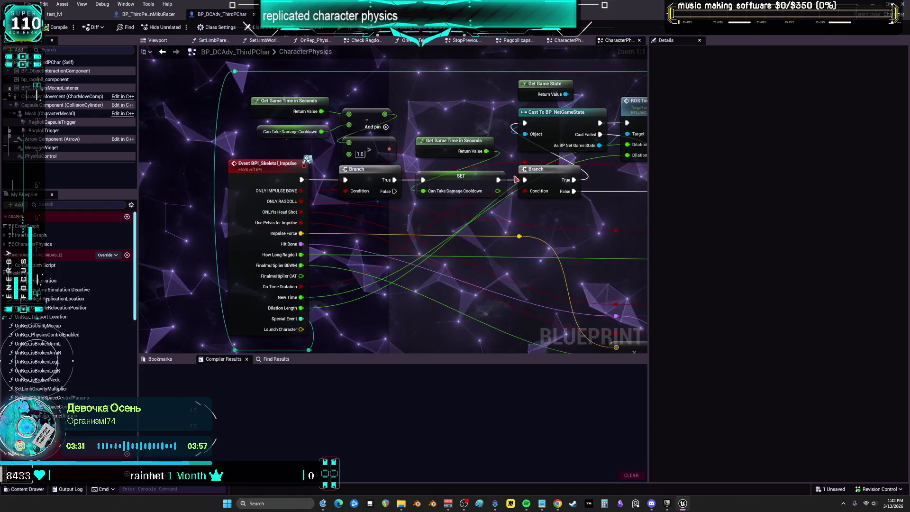
mouse_move(415, 244)
mouse_down()
mouse_move(588, 191)
mouse_move(457, 117)
mouse_up()
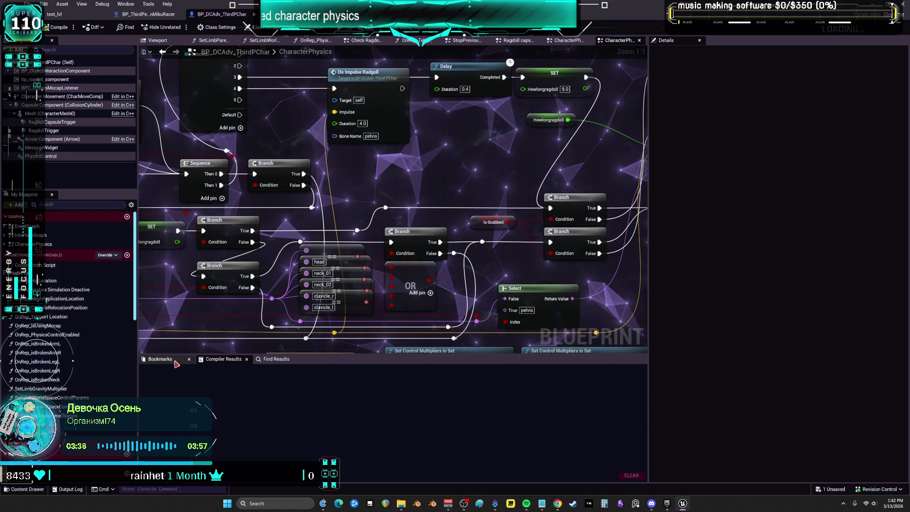
click(276, 358)
Step: Search the blueprint for 'ra' and jump to the CE_Multi_StartRagdoll event in the graph
text(ragdoll)
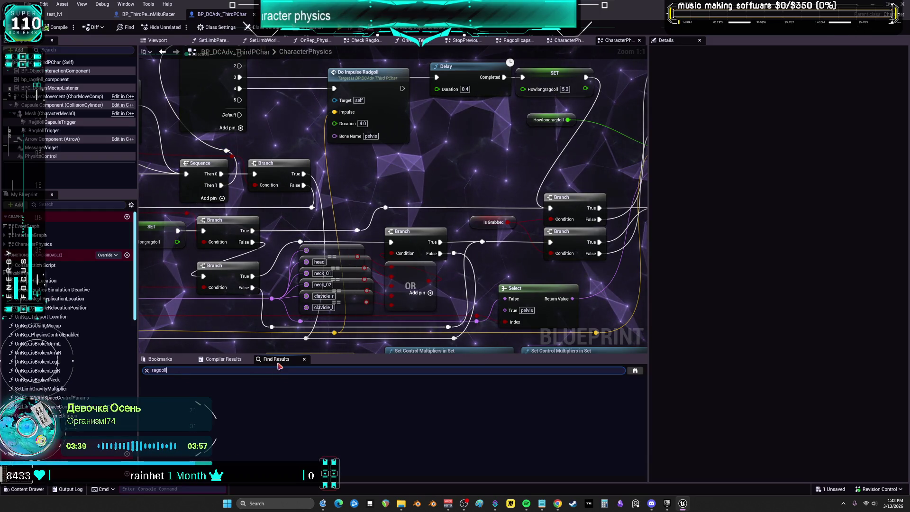
key(Return)
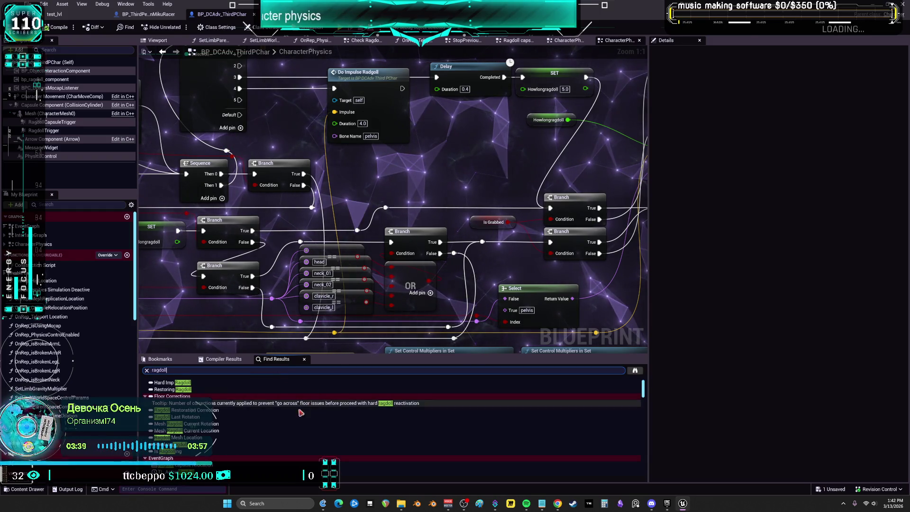
scroll(223, 427, down, 3)
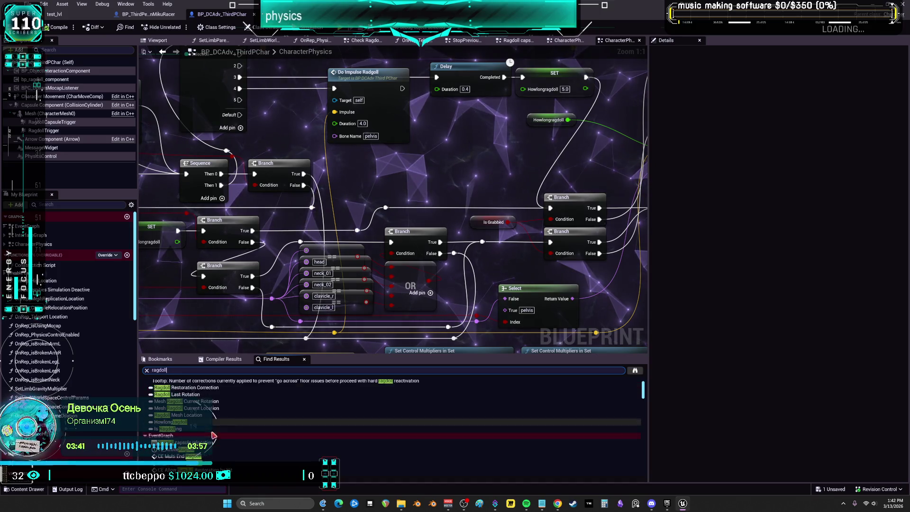
scroll(227, 433, down, 2)
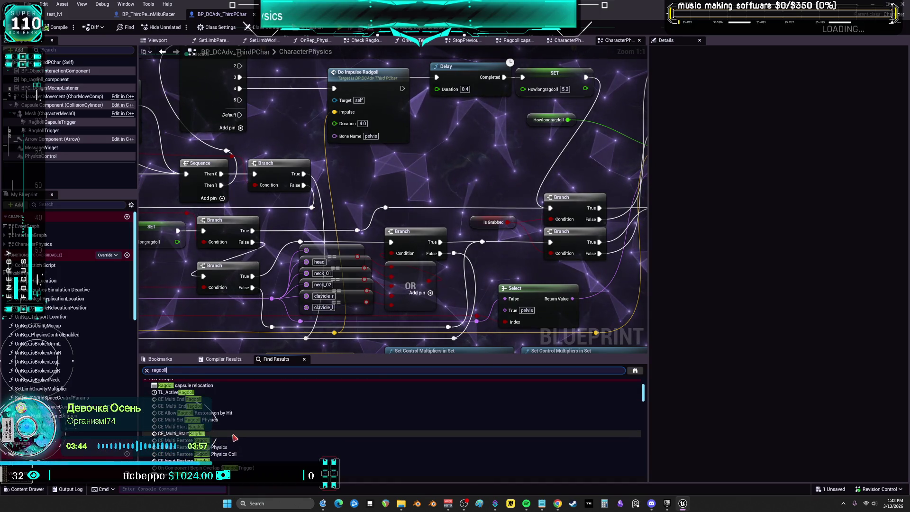
click(209, 426)
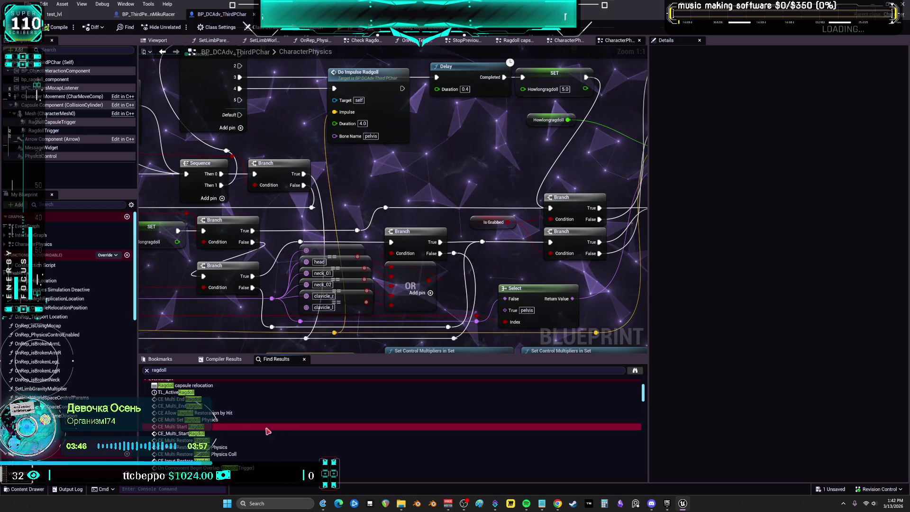
scroll(227, 433, down, 2)
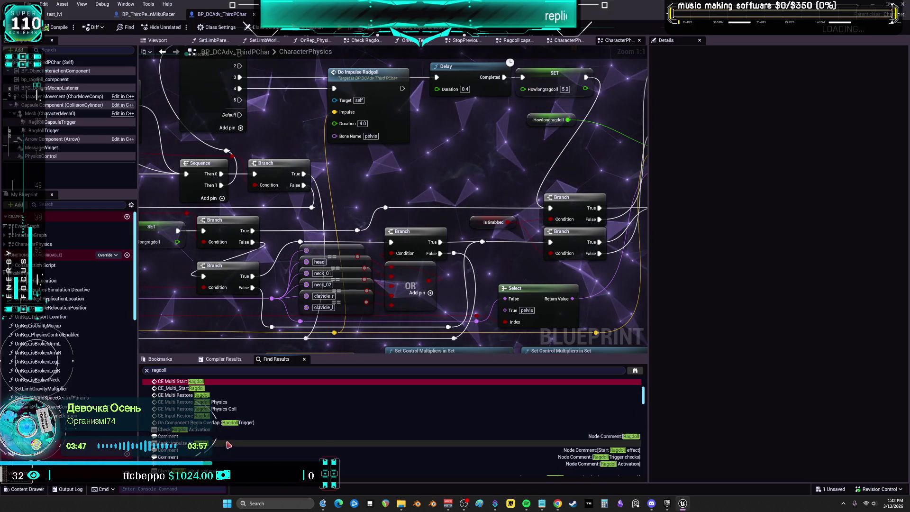
scroll(222, 431, up, 1)
double_click(197, 416)
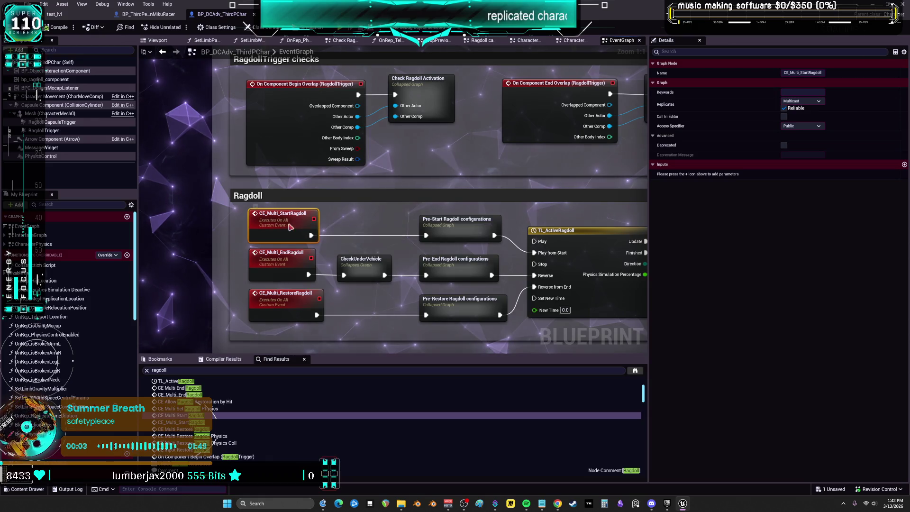
Step: Inspect the CE_Multi_StartRagdoll event, keeping its name and deleting a test call node
key(F2)
click(233, 208)
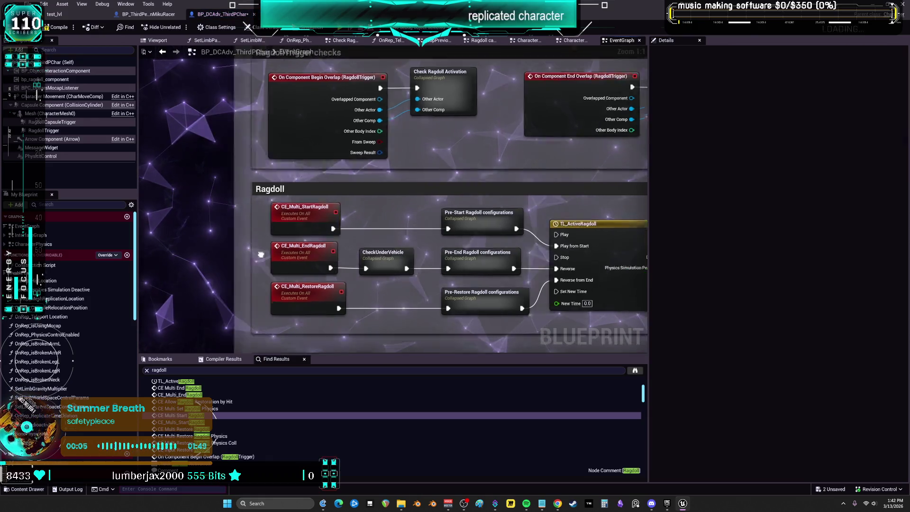
click(275, 238)
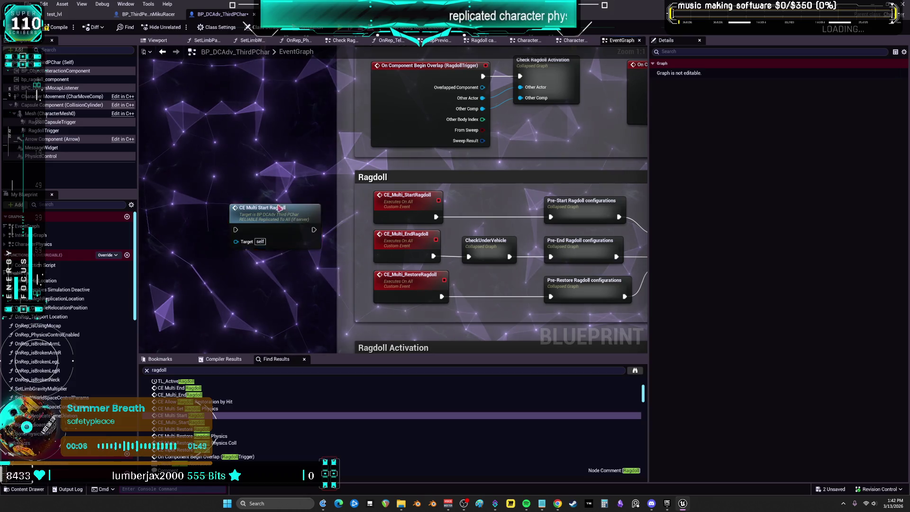
key(Delete)
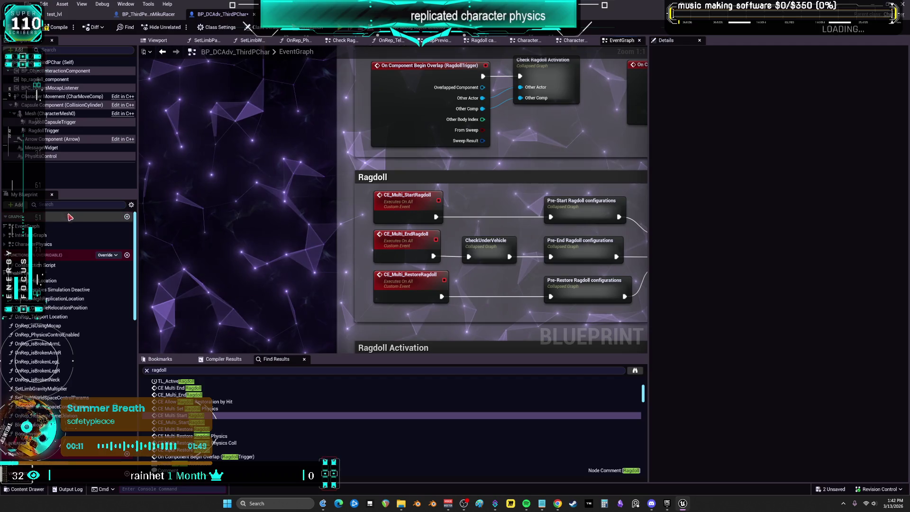
click(148, 14)
Step: Browse 'ragdoll' actions from IA_Press6's Started pin without adding one, then select bp_ragdoll_component
scroll(308, 232, down, 6)
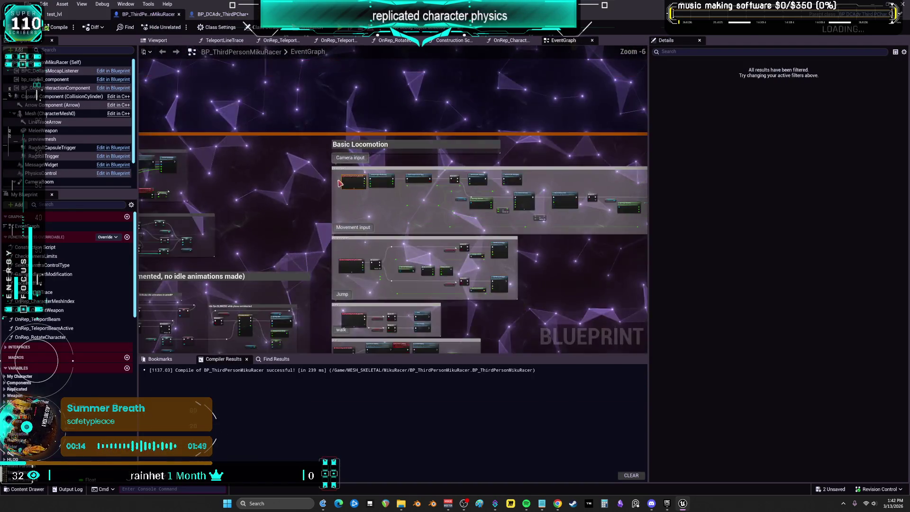
scroll(313, 163, up, 7)
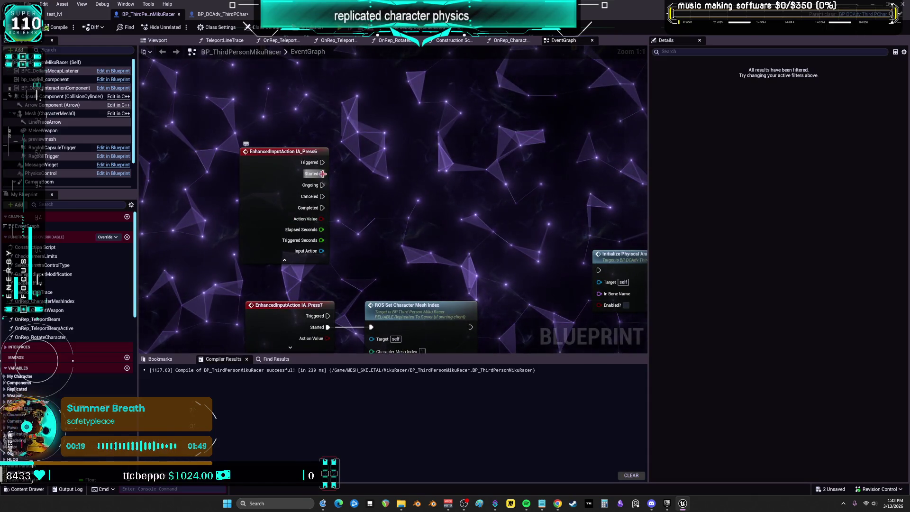
drag(323, 174, 420, 178)
text(ragdoll)
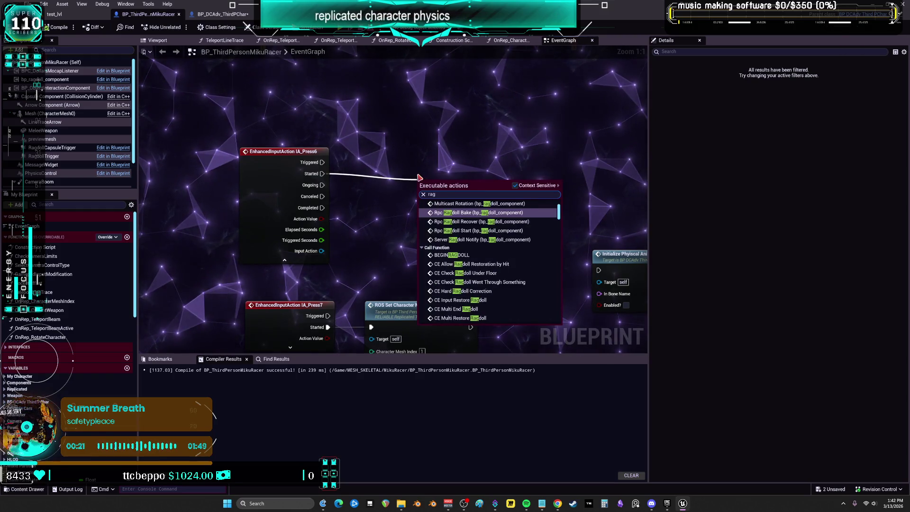
scroll(488, 216, up, 10)
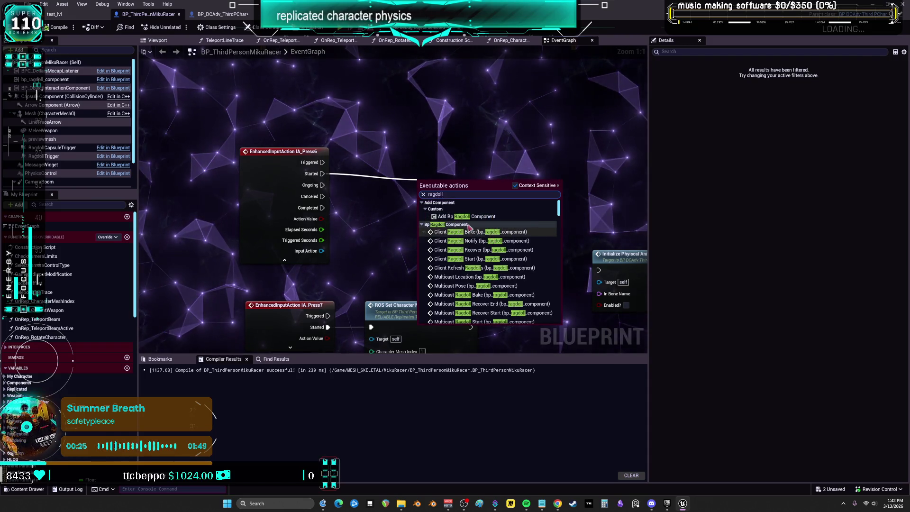
key(Escape)
click(45, 79)
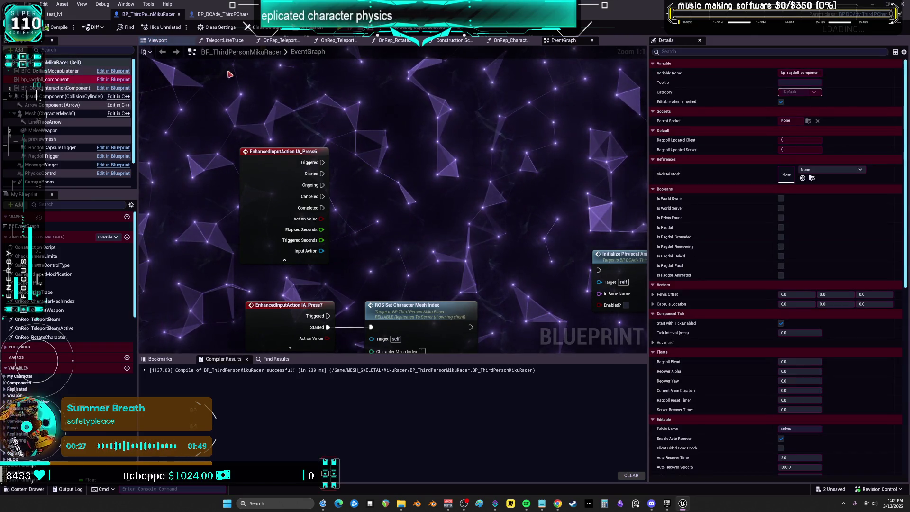
Step: Delete bp_ragdoll_component from BP_DCAdv_ThirdPChar
click(223, 14)
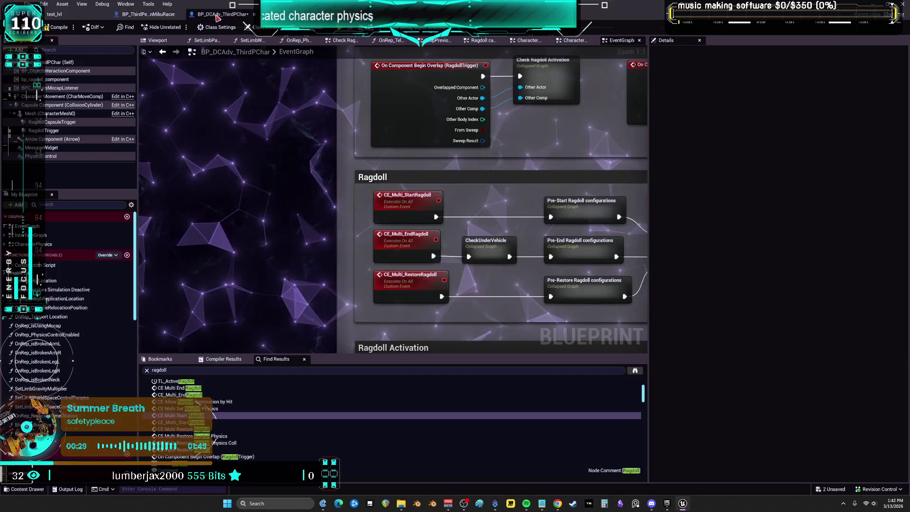
click(74, 81)
key(Delete)
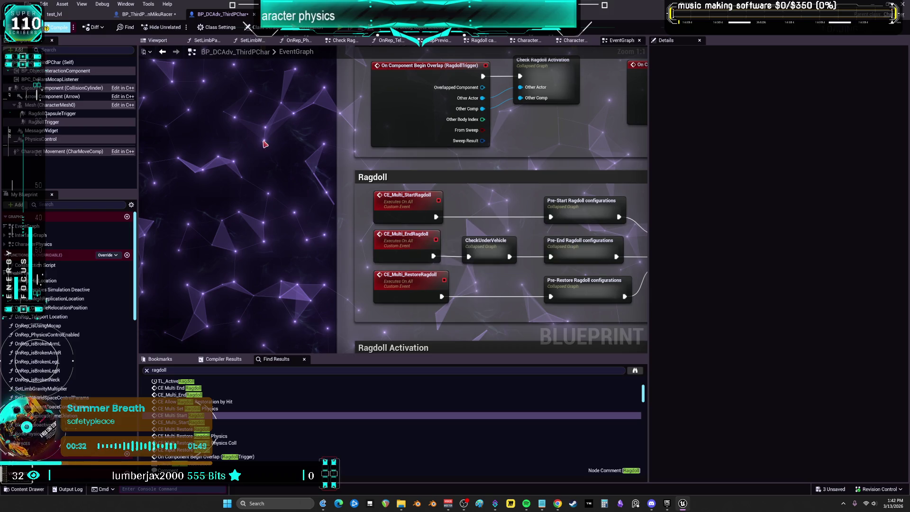
Step: Delete BP_ThirdPersonMikuRacer's broken ragdoll component and SET nodes, then recompile it
click(147, 14)
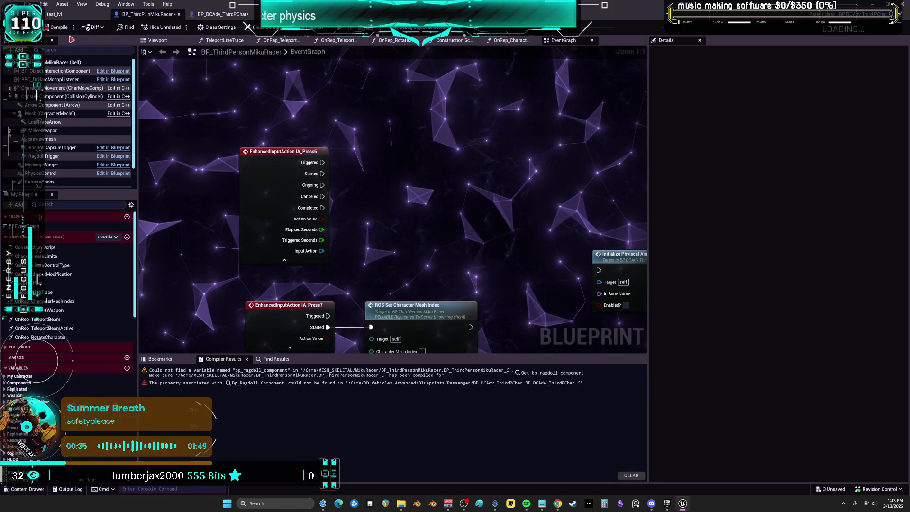
click(552, 372)
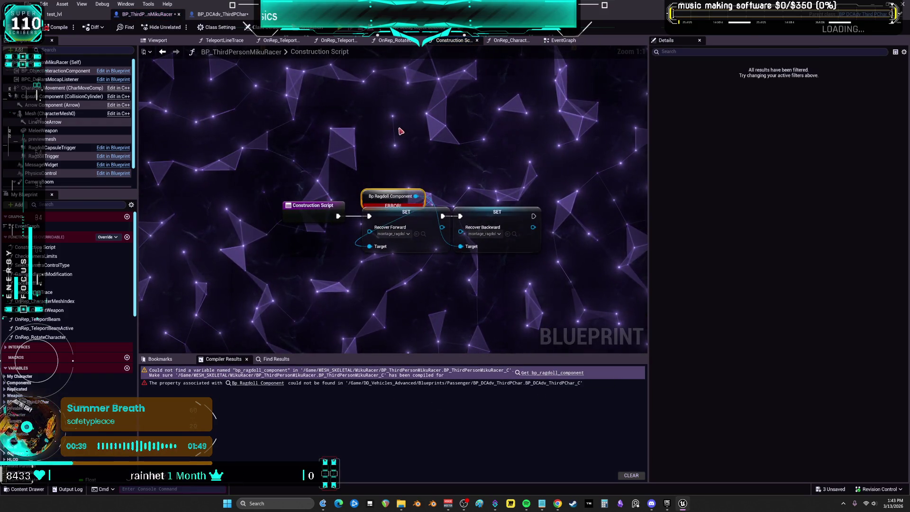
drag(401, 131, 578, 274)
key(Delete)
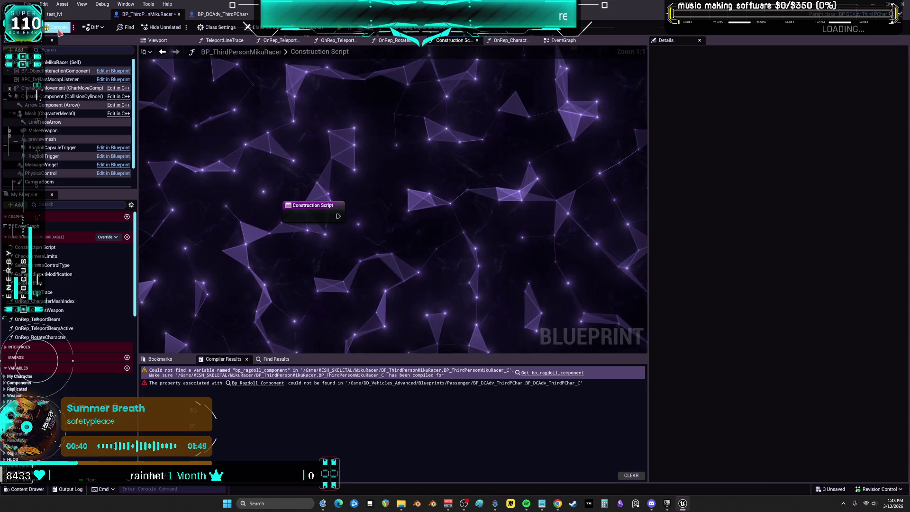
click(59, 31)
Step: Locate the Mesh component's animation blueprint asset in the Content Browser
scroll(54, 168, down, 2)
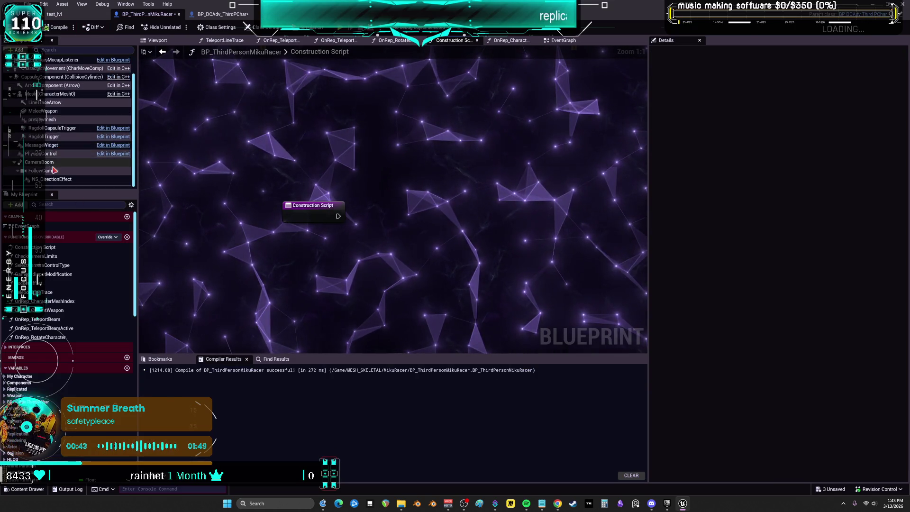
scroll(55, 170, up, 2)
click(49, 113)
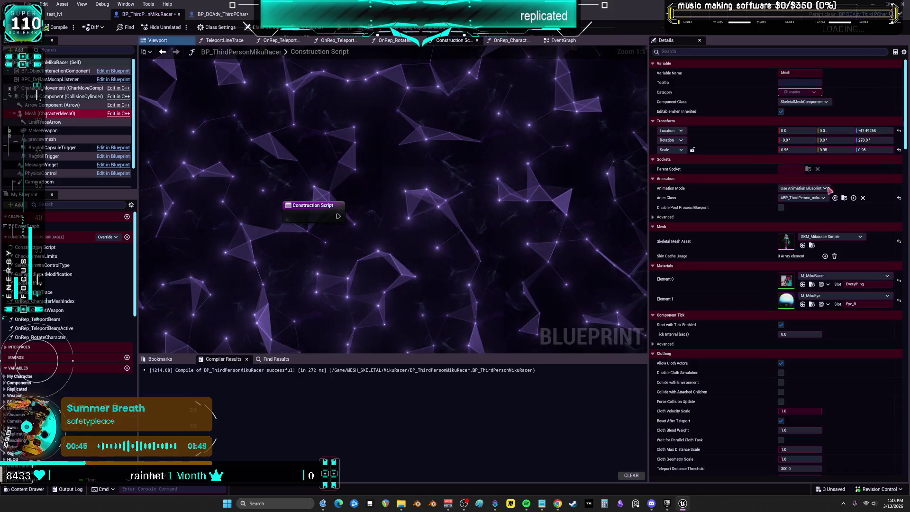
click(844, 198)
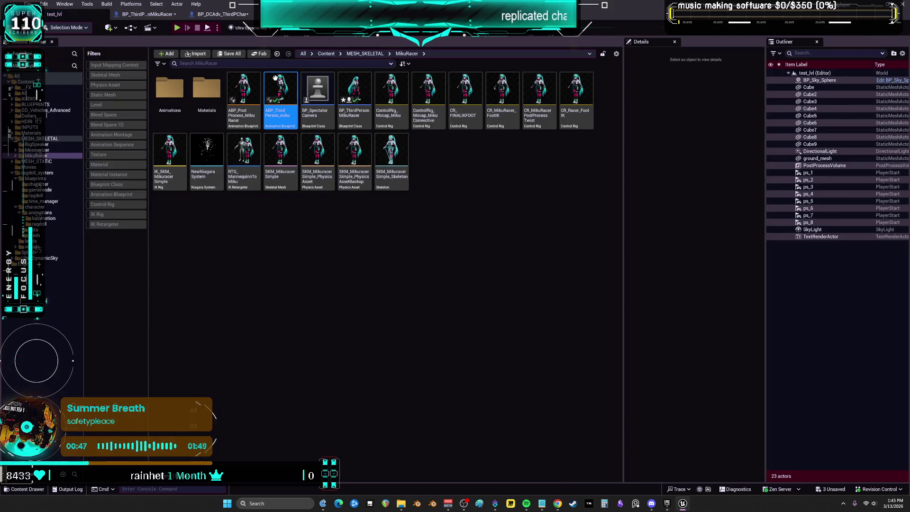
Step: Open ABP_ThirdPerson_miku and review its EventGraph, including Set IsInAir, Set Speed and Restoring Ragdoll
key(Return)
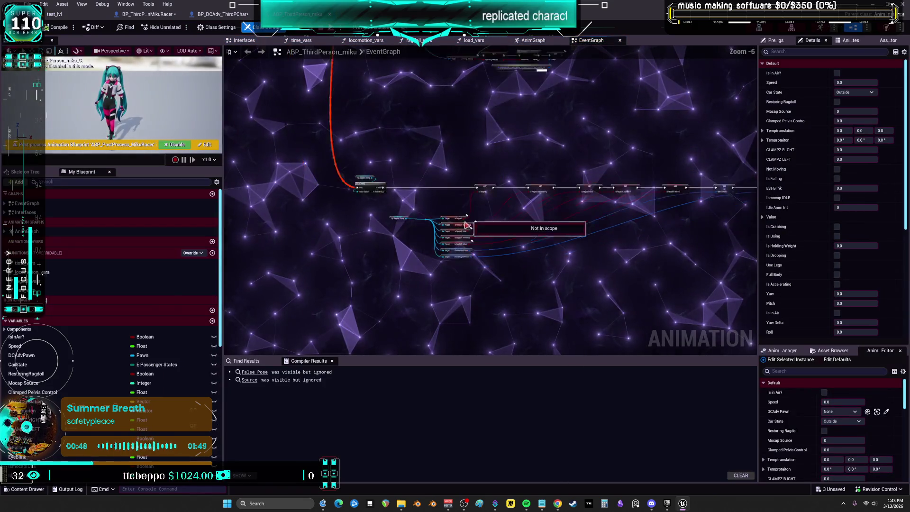
drag(389, 237, 384, 129)
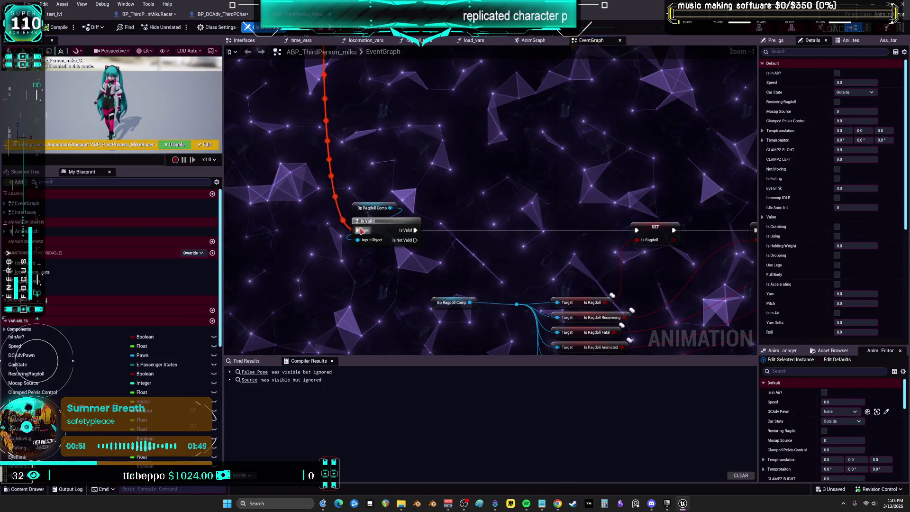
scroll(468, 133, down, 2)
scroll(468, 132, up, 2)
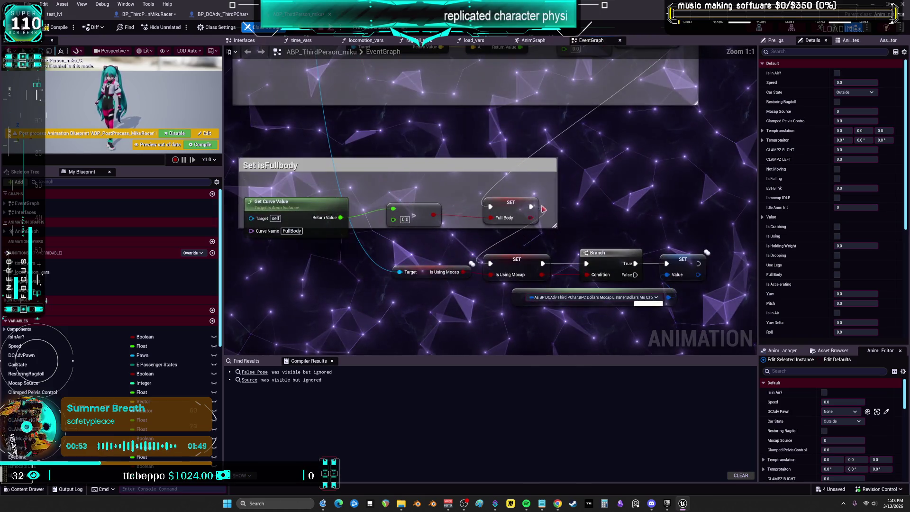
mouse_move(468, 133)
mouse_down()
mouse_move(509, 273)
mouse_move(531, 308)
mouse_move(558, 191)
mouse_up()
scroll(547, 256, up, 3)
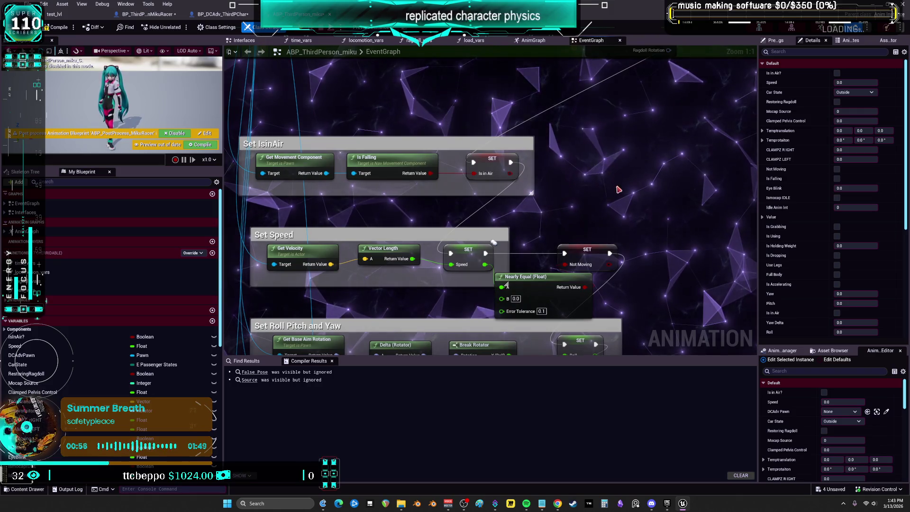
mouse_move(619, 189)
mouse_down()
mouse_move(616, 142)
mouse_move(544, 244)
mouse_move(428, 290)
mouse_move(675, 205)
mouse_up()
scroll(424, 290, down, 2)
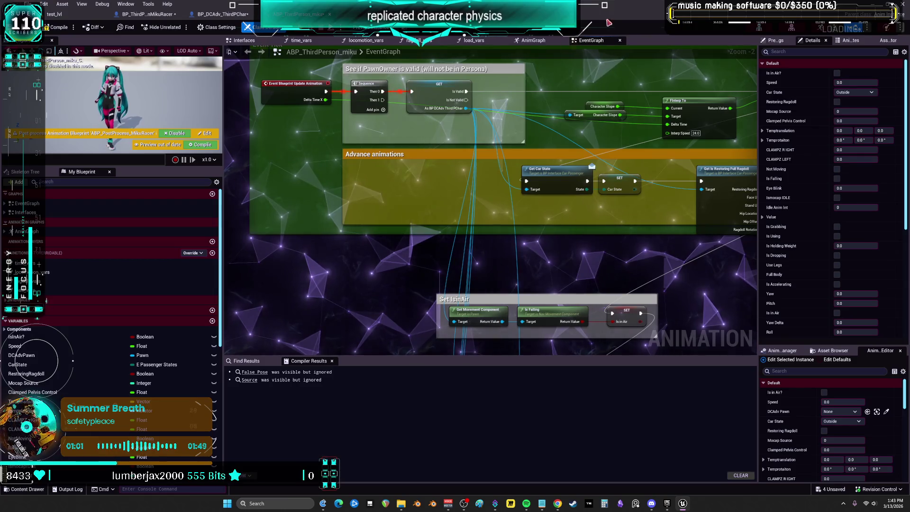
Step: Review the AnimGraph's ragdoll blending section and compile the animation blueprint
click(531, 40)
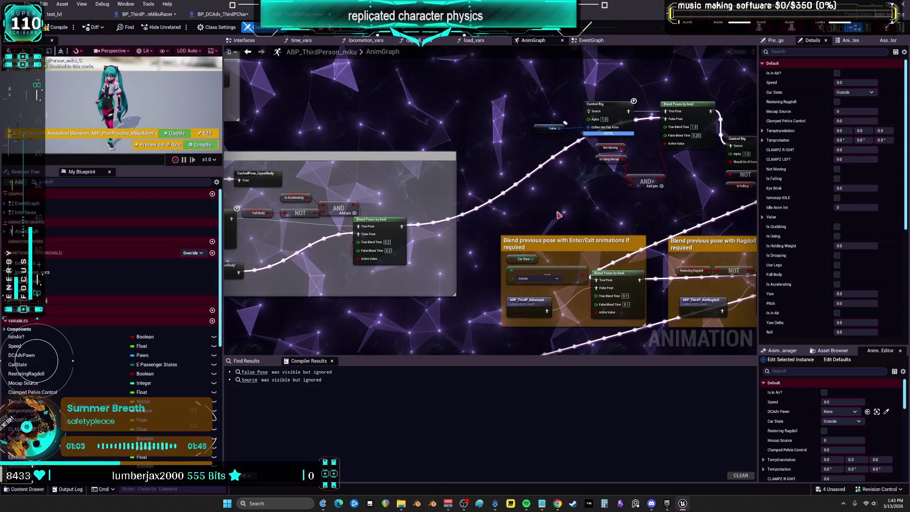
scroll(559, 215, down, 4)
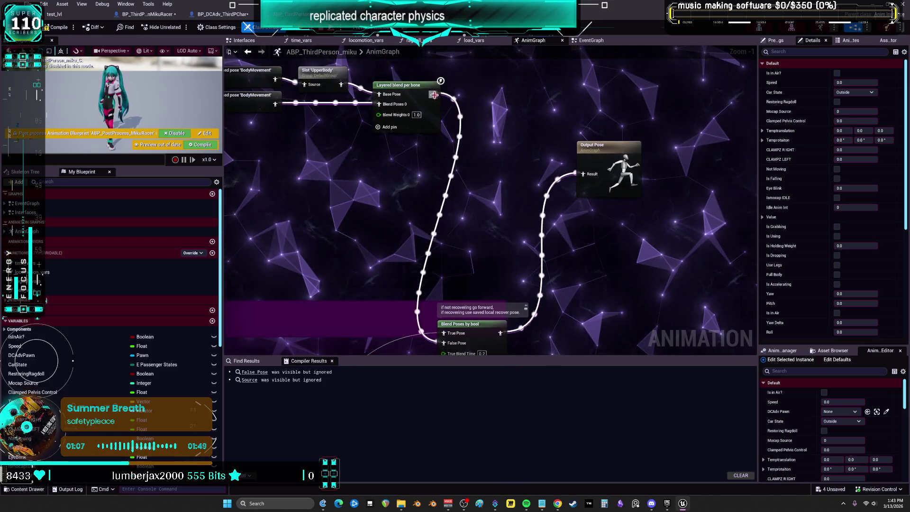
scroll(478, 218, down, 3)
drag(447, 244, 652, 166)
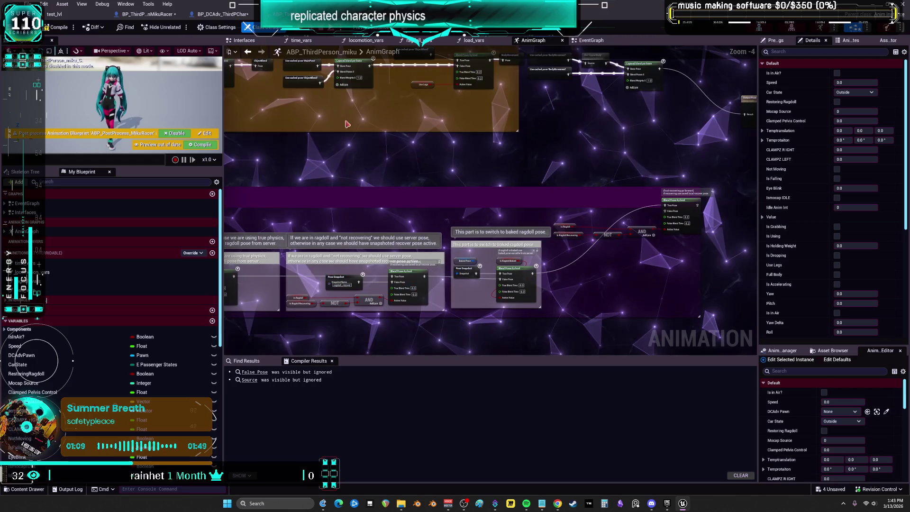
click(57, 27)
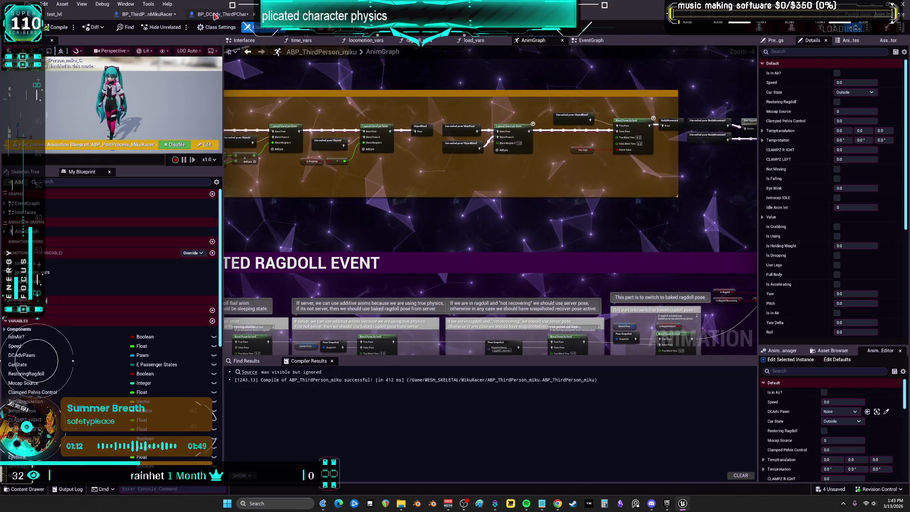
click(156, 14)
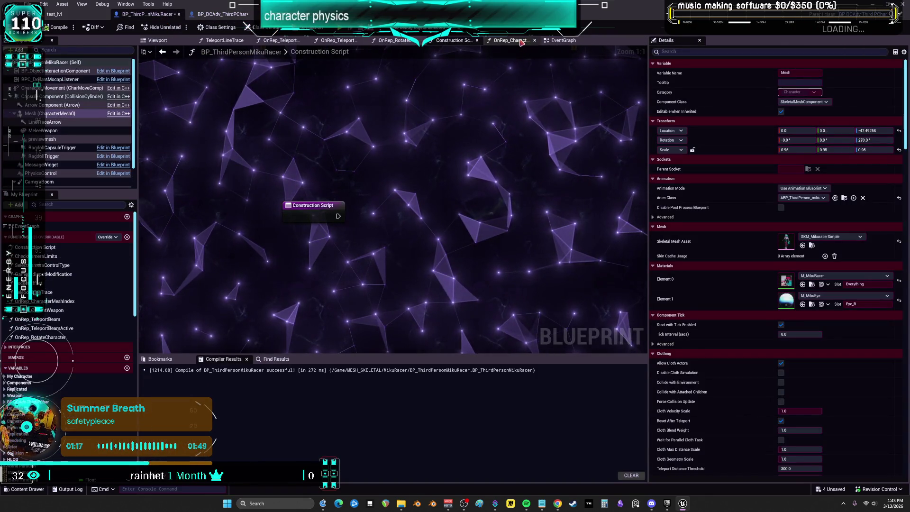
Step: In MikuRacer's EventGraph, search 'flip flop' among actions for IA_Press6's Started pin
click(562, 40)
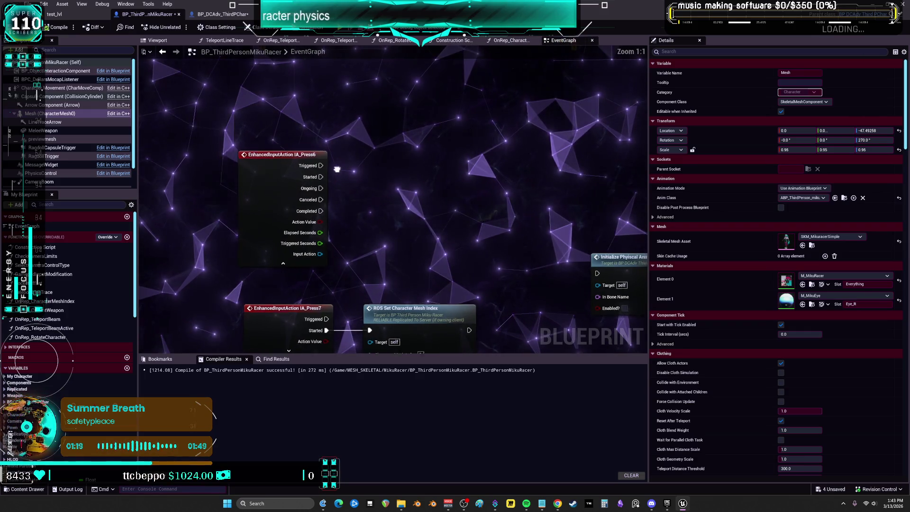
drag(315, 183, 397, 179)
text(flip flop)
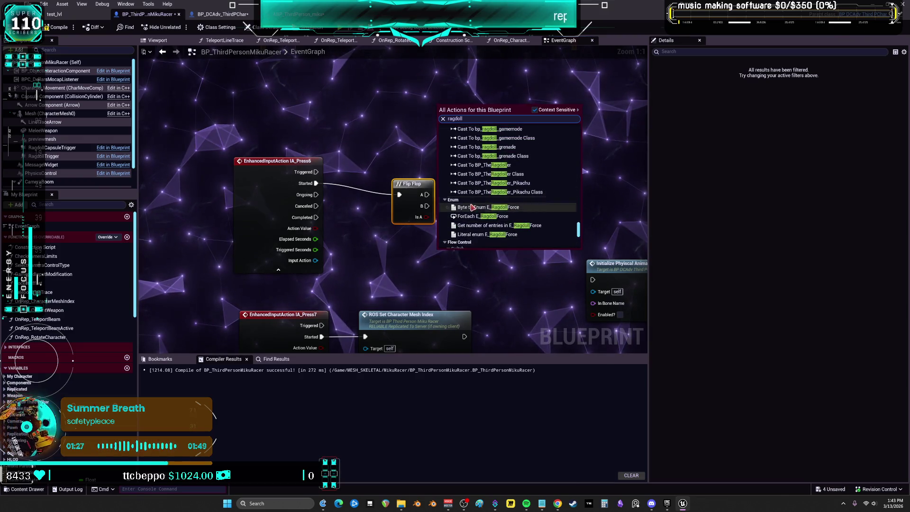
Step: Search 'ragdoll' in the graph actions and add a CE Multi Start Ragdoll call node
scroll(521, 228, up, 5)
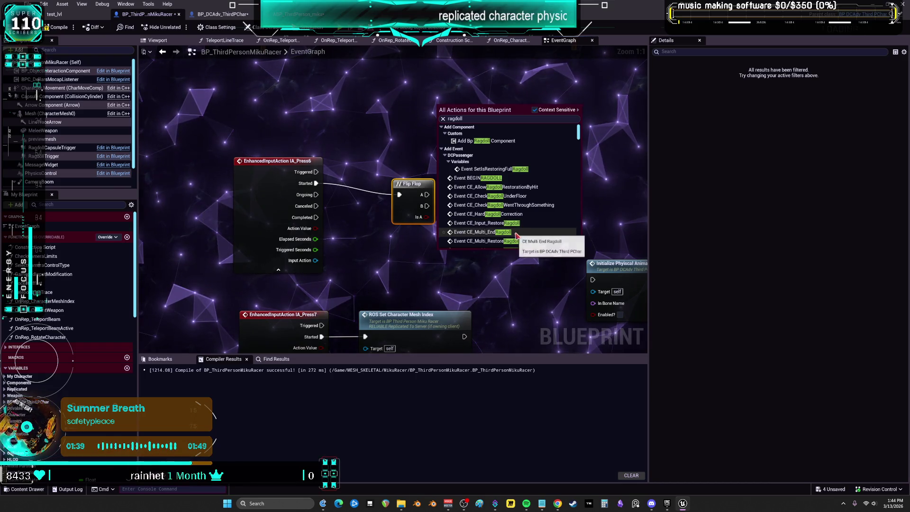
key(Escape)
right_click(477, 180)
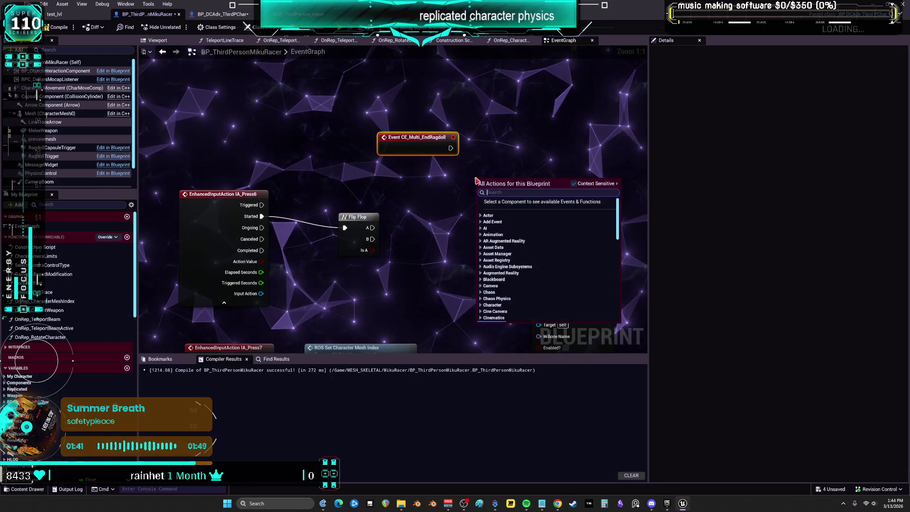
text(ragdoll)
scroll(526, 221, up, 15)
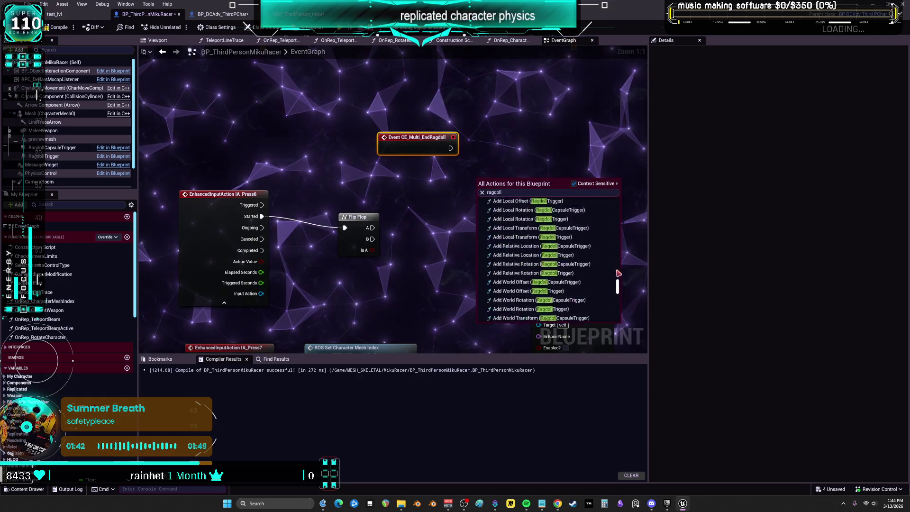
scroll(544, 264, down, 5)
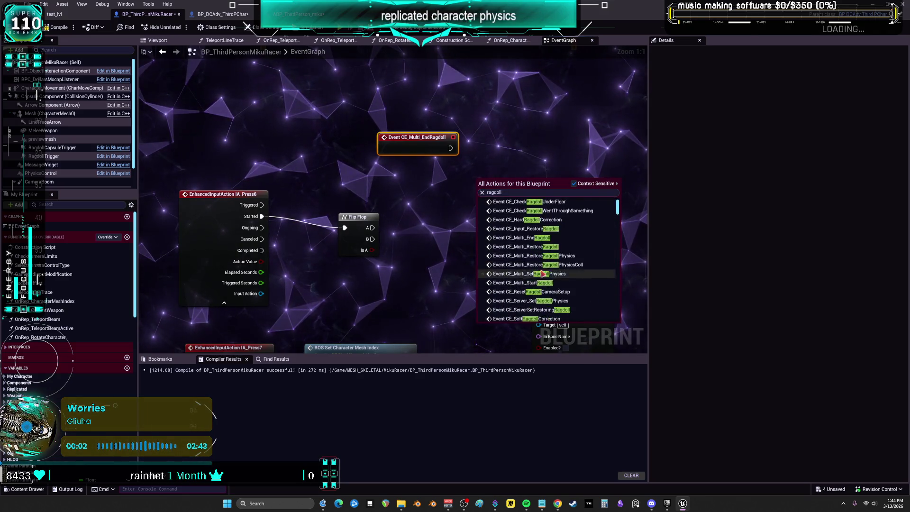
scroll(545, 260, down, 4)
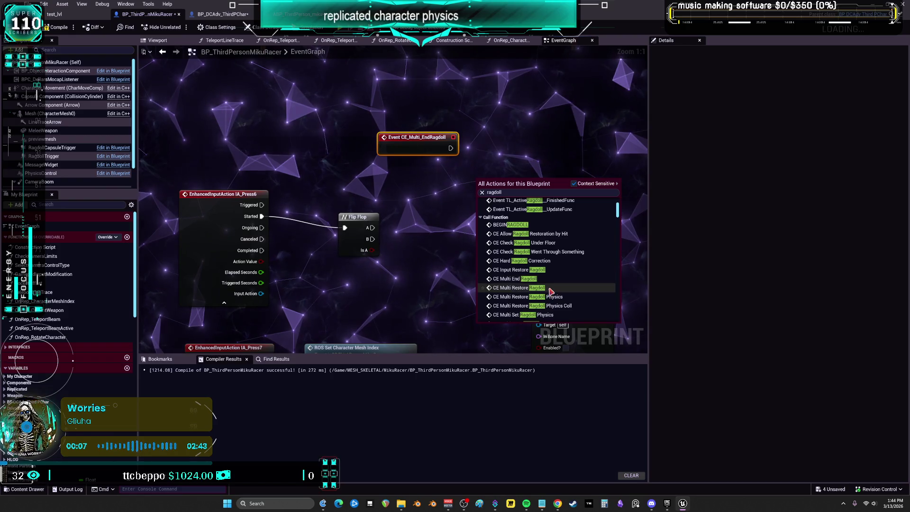
scroll(587, 303, down, 2)
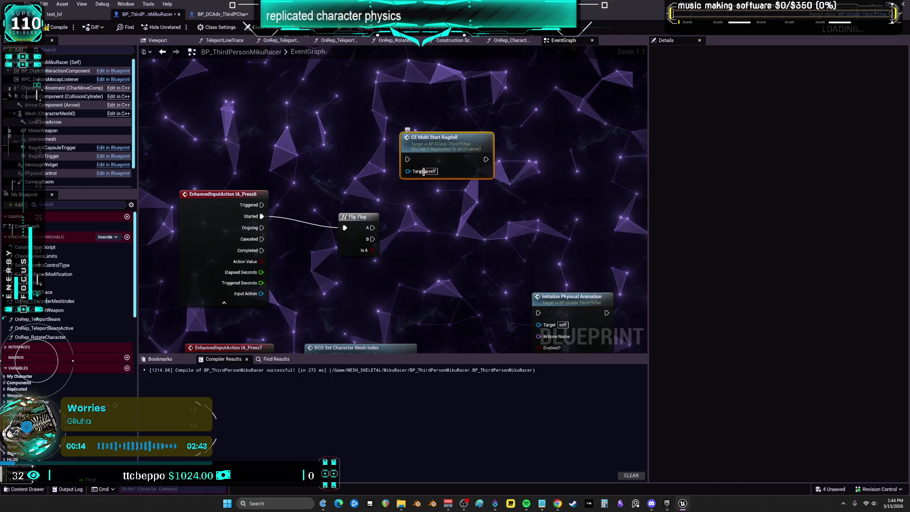
Step: Shift the Flip Flop up-left and add a CE Multi End Ragdoll call below the Start call
drag(374, 232, 356, 198)
right_click(404, 199)
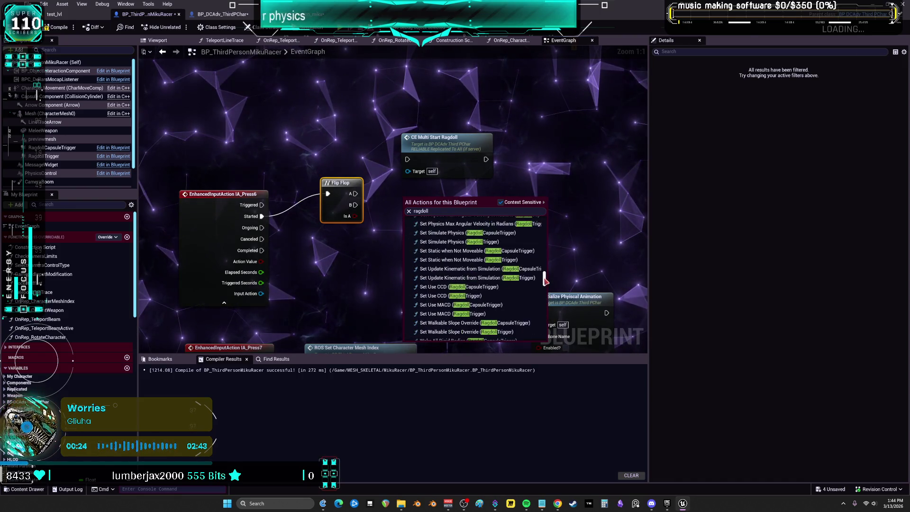
scroll(481, 279, up, 5)
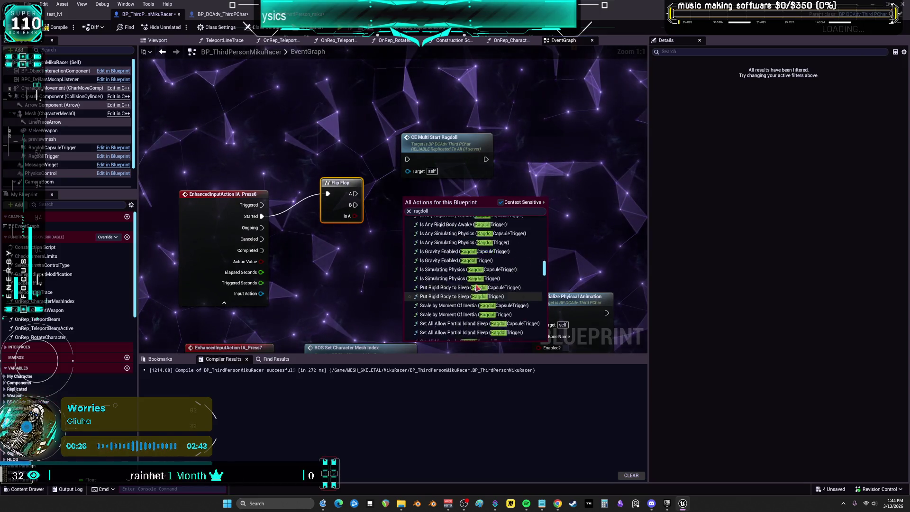
scroll(477, 293, up, 5)
scroll(477, 299, up, 5)
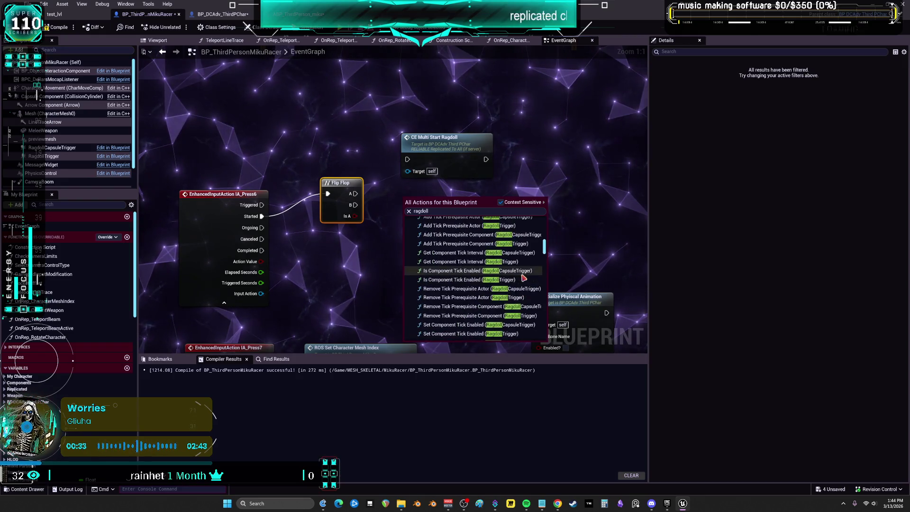
scroll(516, 284, up, 5)
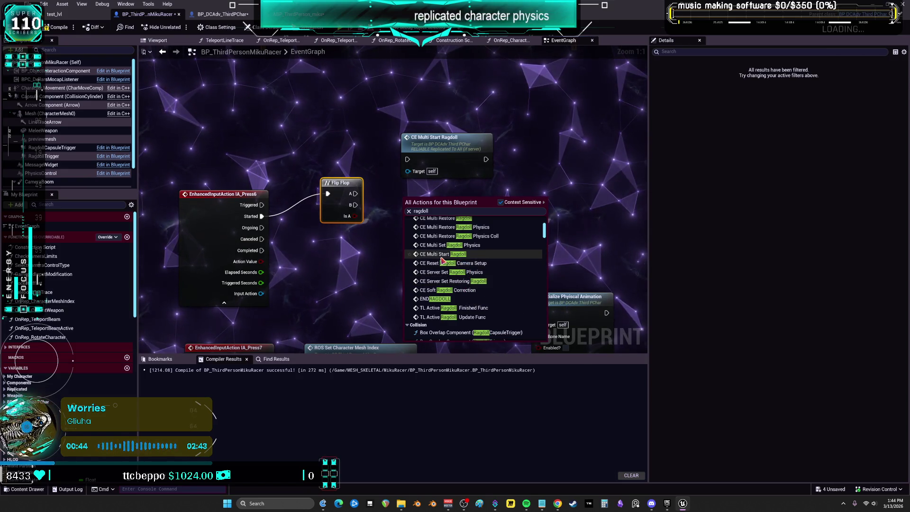
scroll(440, 258, up, 1)
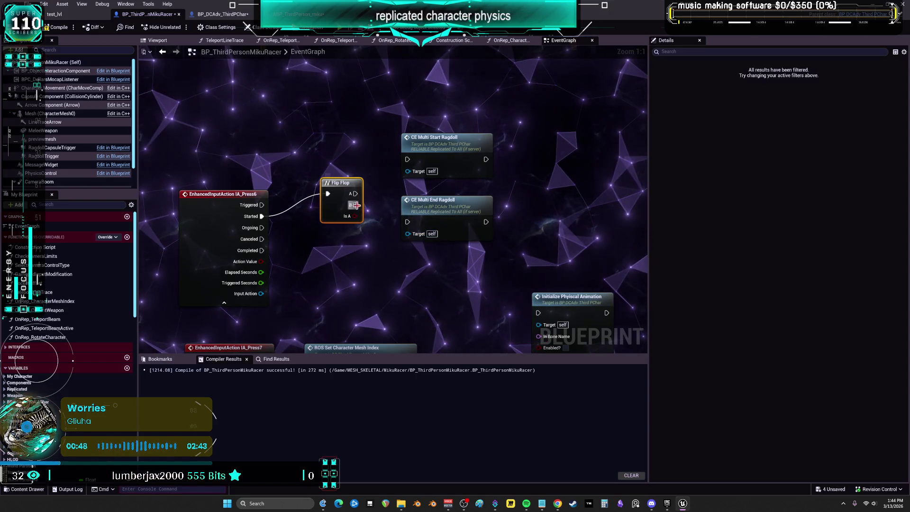
Step: Wire Flip Flop A to CE Multi Start Ragdoll and B to CE Multi End Ragdoll
drag(354, 194, 406, 160)
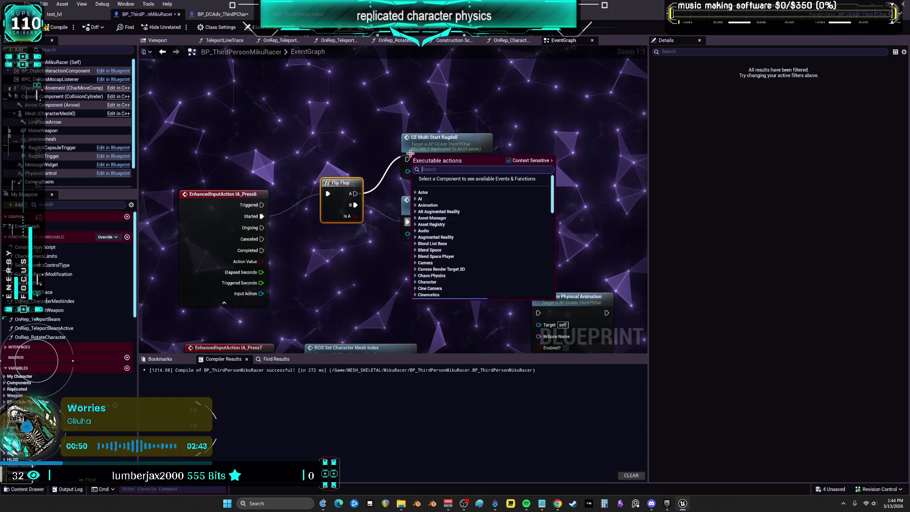
key(Escape)
drag(354, 194, 407, 160)
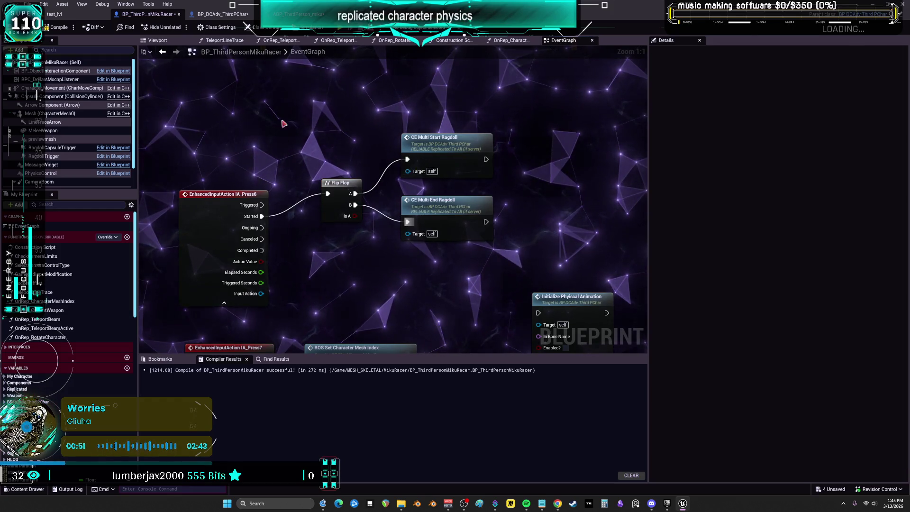
Step: Compile the ragdoll toggle, then stop the multiplayer play session
click(54, 13)
click(142, 14)
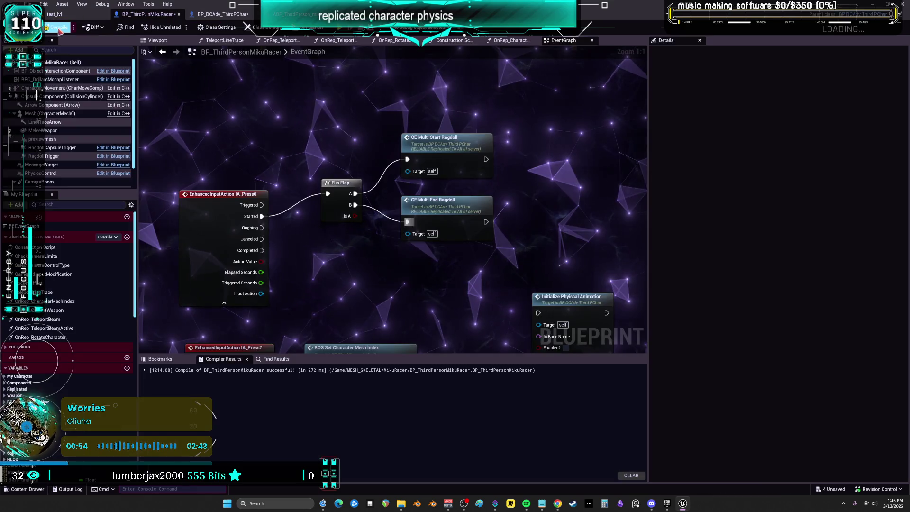
click(59, 27)
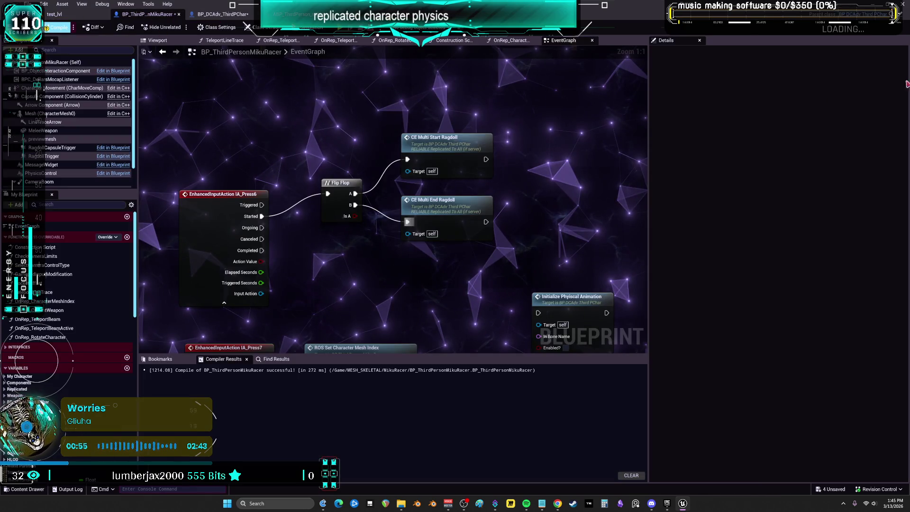
right_click(584, 169)
key(Escape)
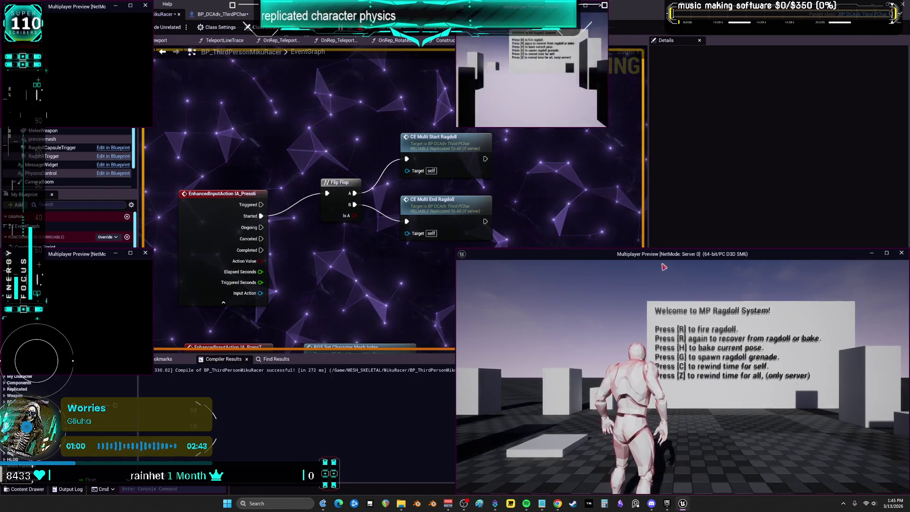
click(603, 7)
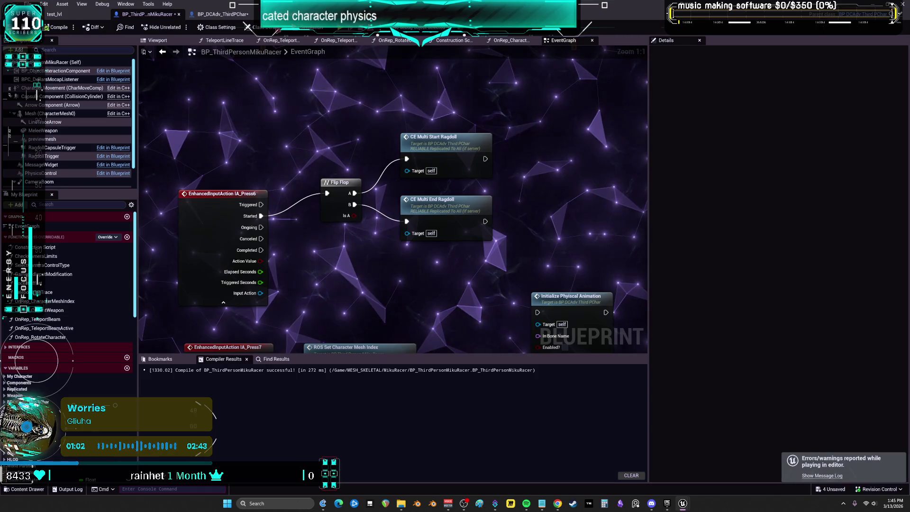
Step: Open the DemoMap_Multiplayer Original level, saving the four modified assets and checking out bp_ragdoll_character
click(61, 15)
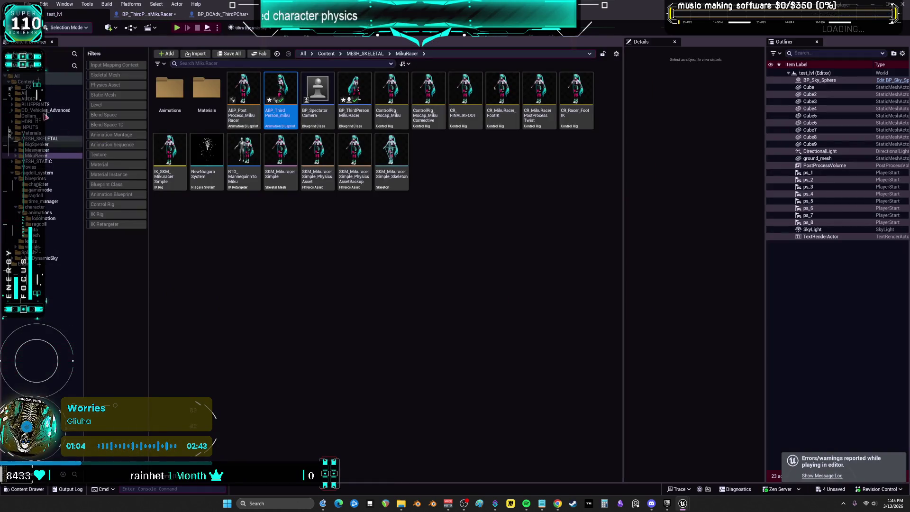
click(26, 81)
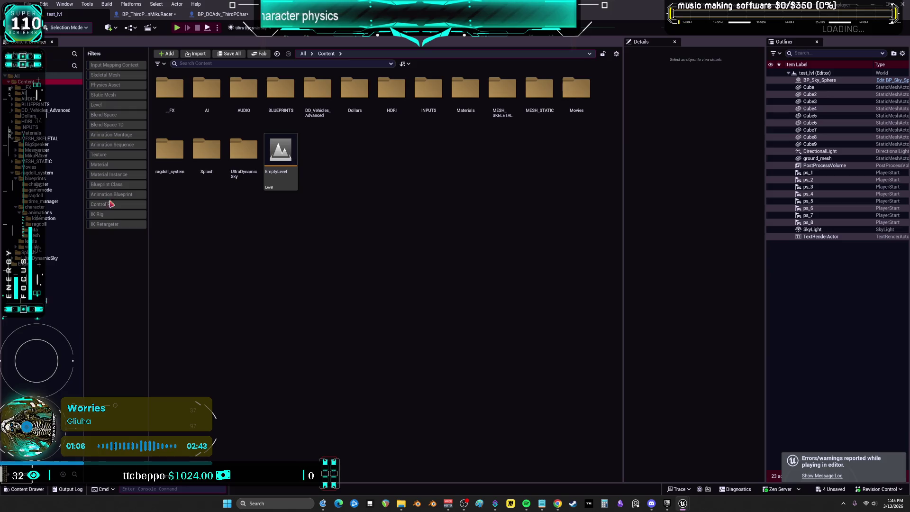
click(115, 106)
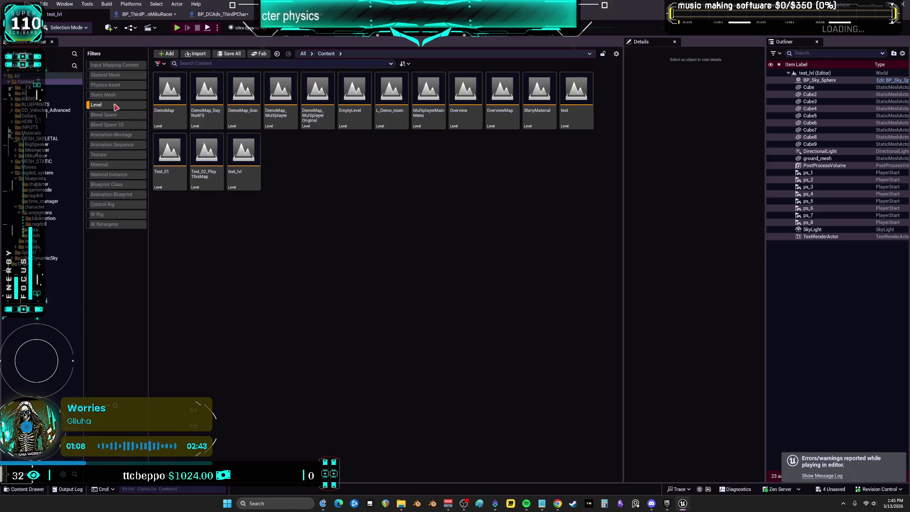
click(418, 122)
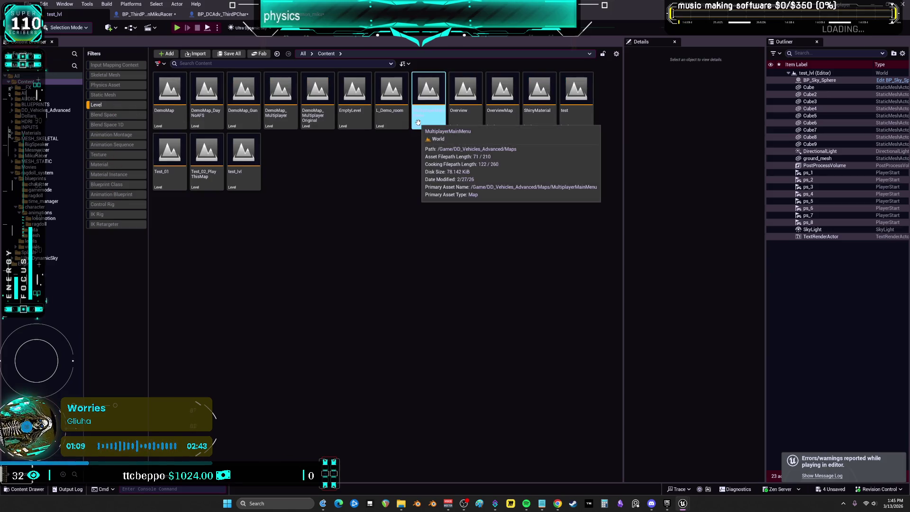
click(316, 94)
double_click(317, 94)
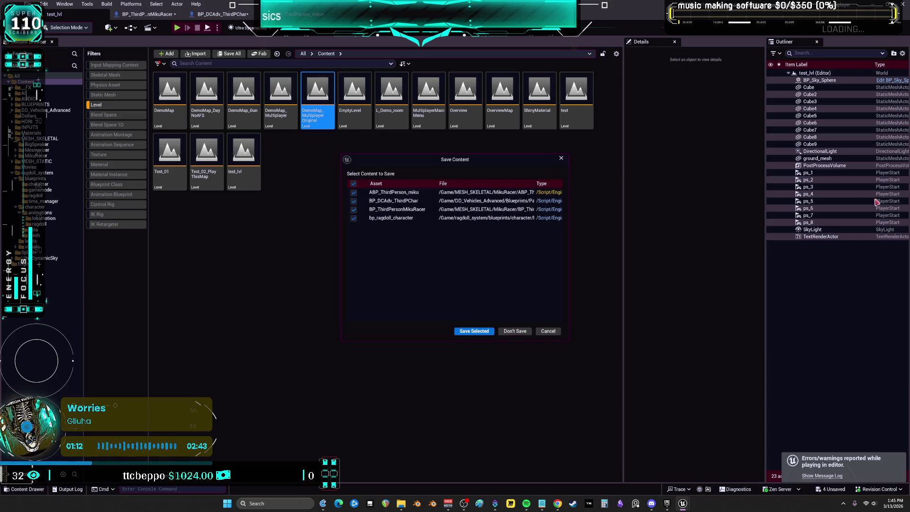
click(476, 331)
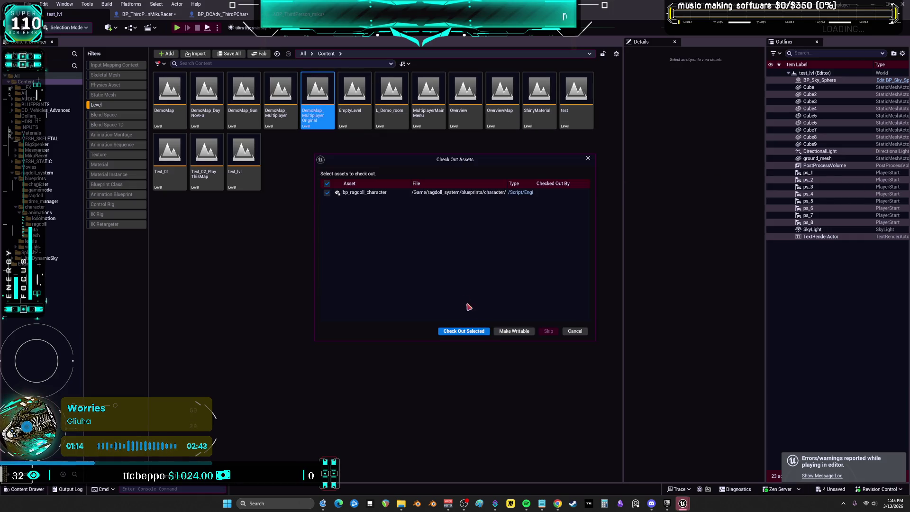
click(465, 332)
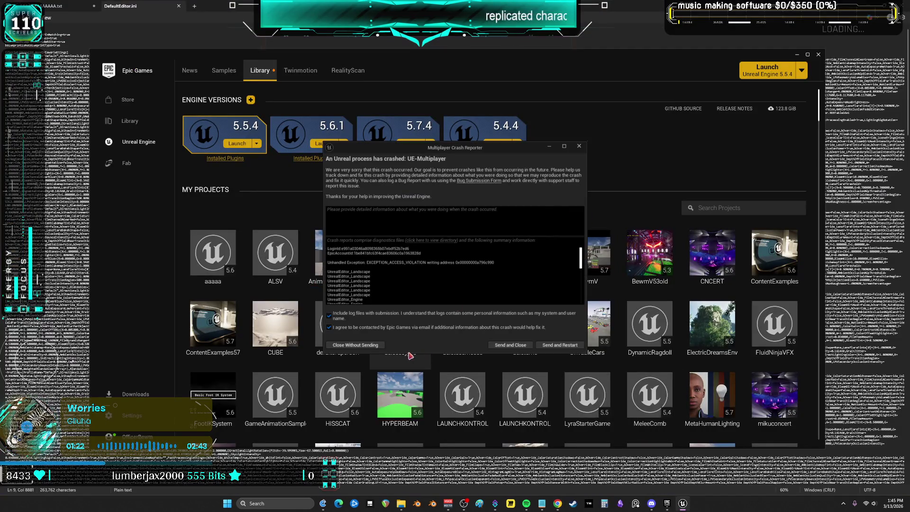
Step: Close the UE-Multiplayer crash report without sending it and relaunch Unreal Engine
click(360, 345)
click(412, 144)
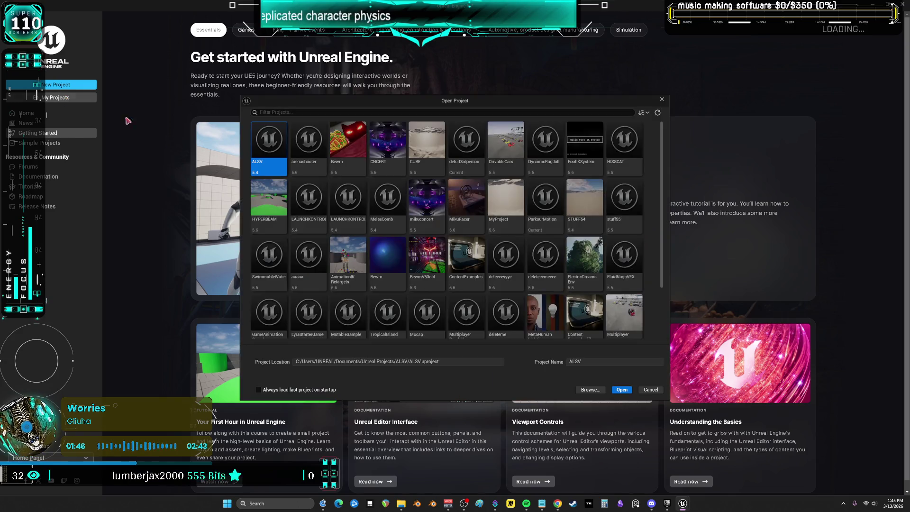
Step: Open the Multiplayer project from disk and continue loading without restoring auto-saves
click(587, 391)
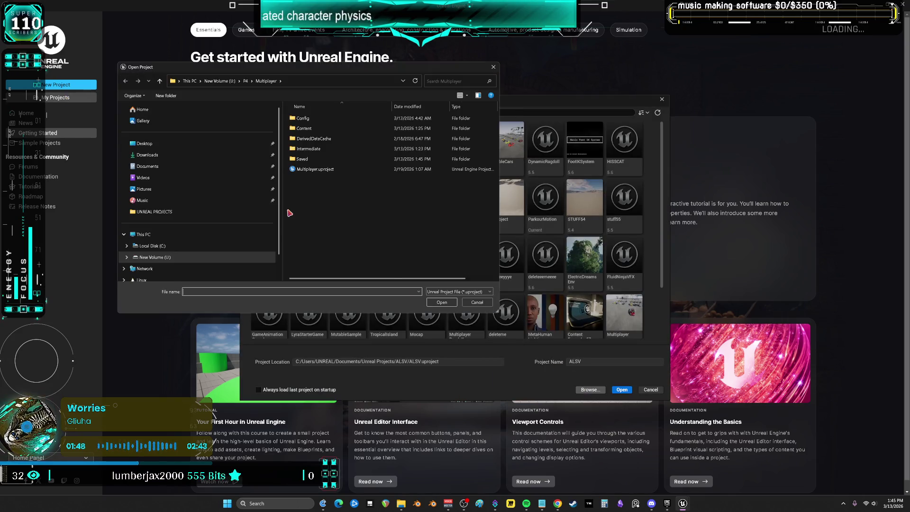
double_click(315, 169)
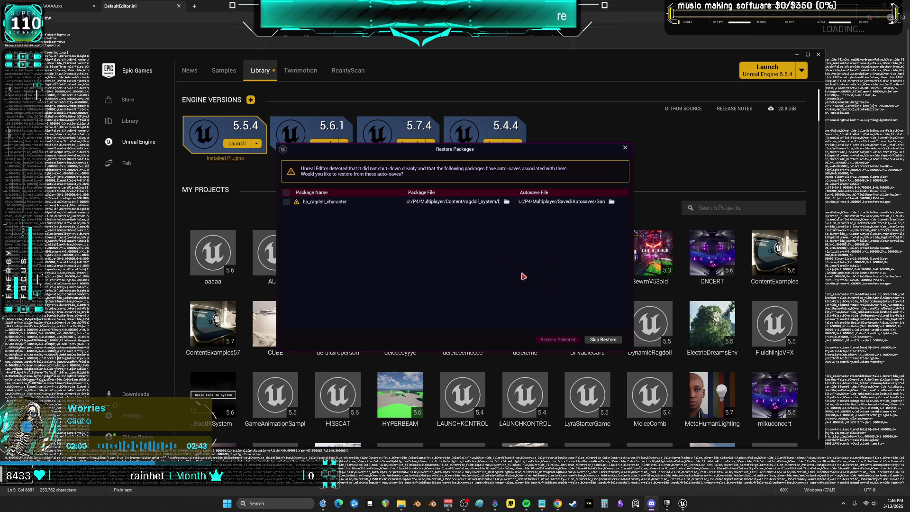
click(601, 340)
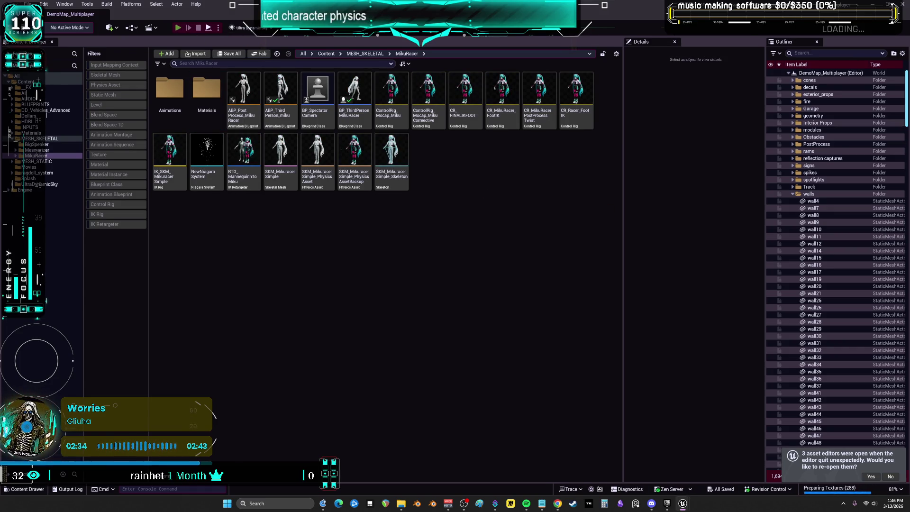
Step: Start a two-player multiplayer play session and rearrange the server and client preview windows
key(alt+p)
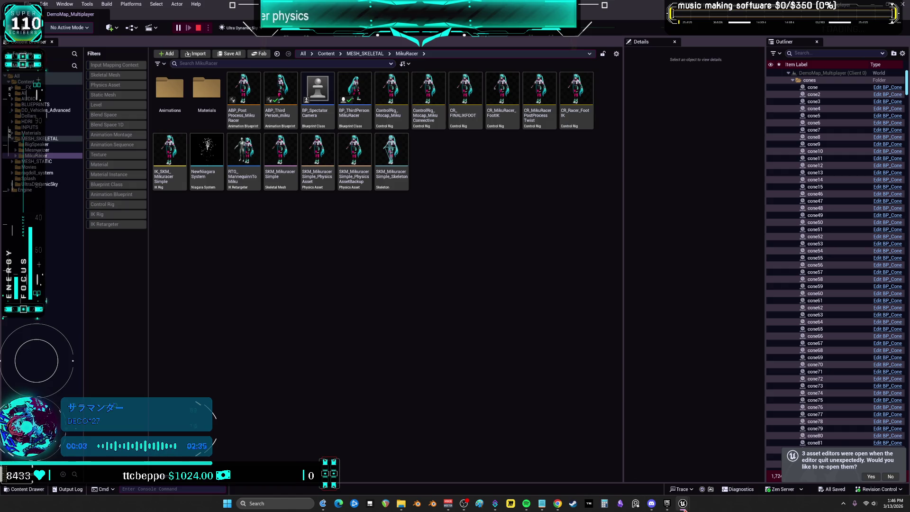
mouse_move(683, 510)
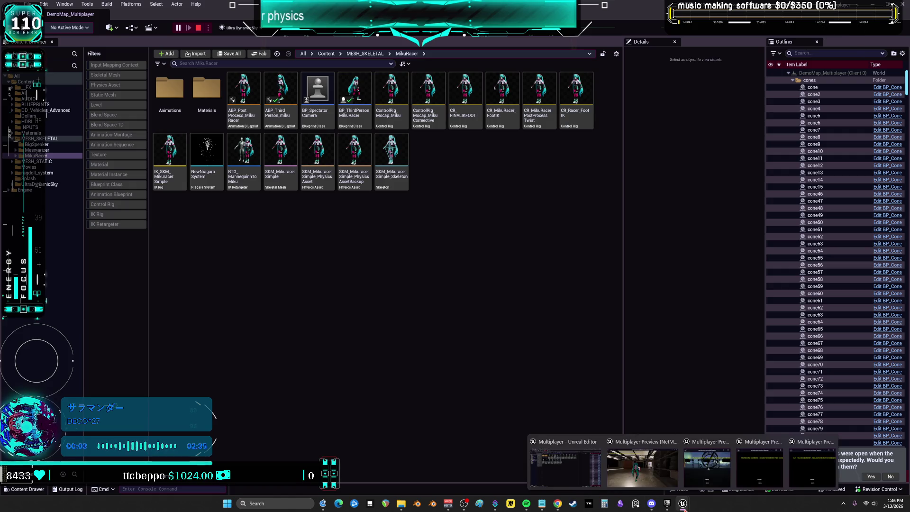
click(728, 442)
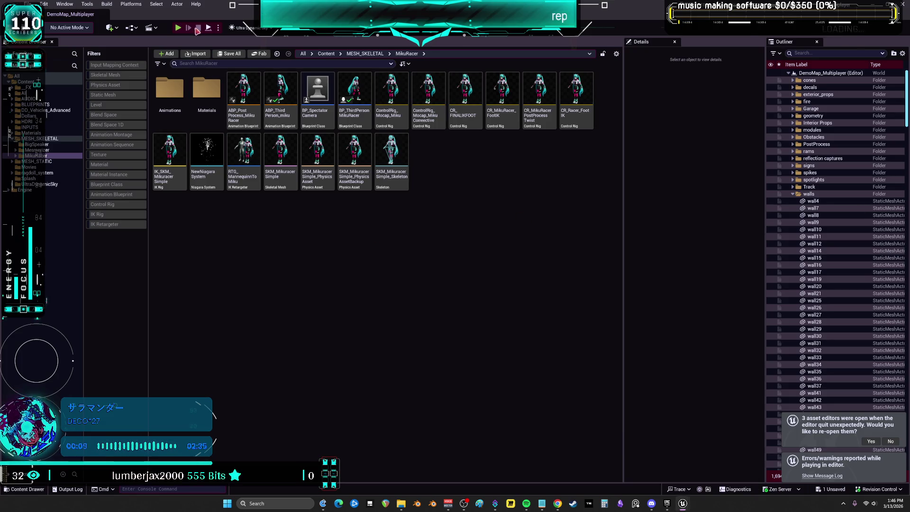
click(218, 28)
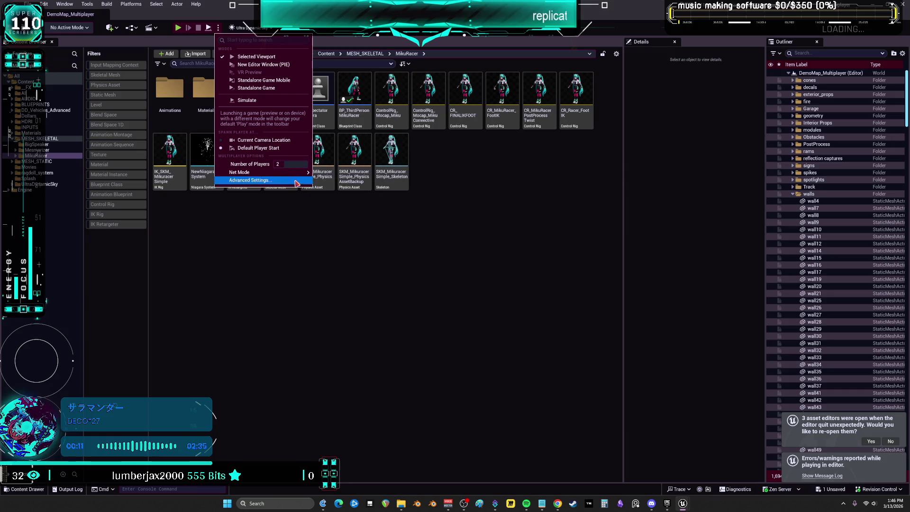
click(288, 246)
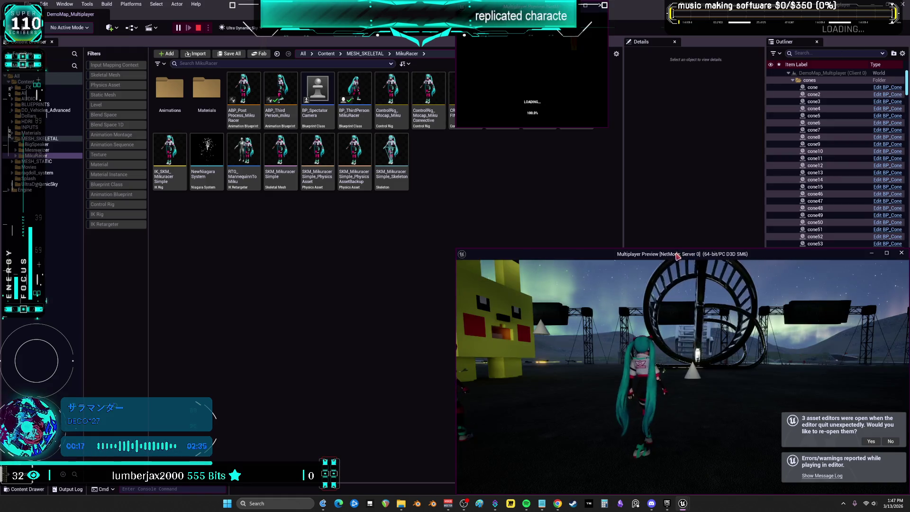
drag(681, 262, 651, 219)
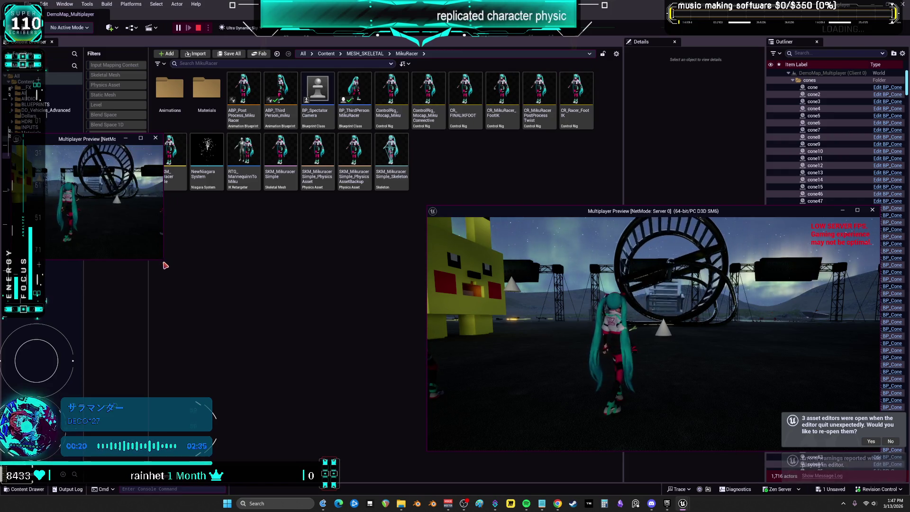
mouse_move(163, 259)
mouse_down()
mouse_move(190, 306)
mouse_move(425, 452)
mouse_up()
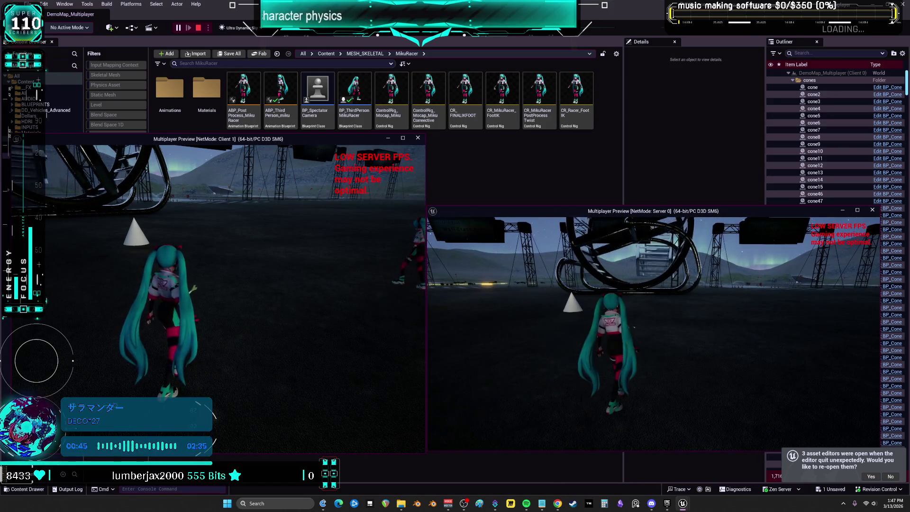
Step: Restart the session, enlarge the client window, and get the server character into the car
key(Escape)
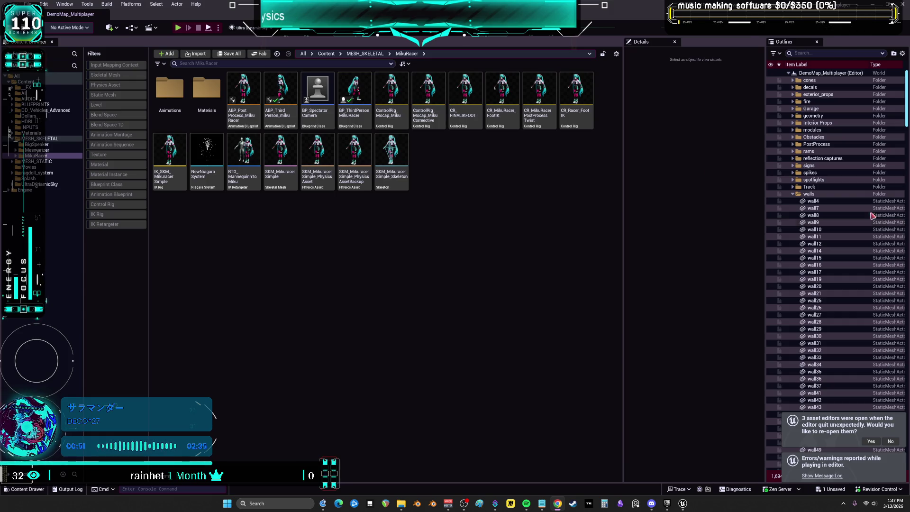
key(alt+p)
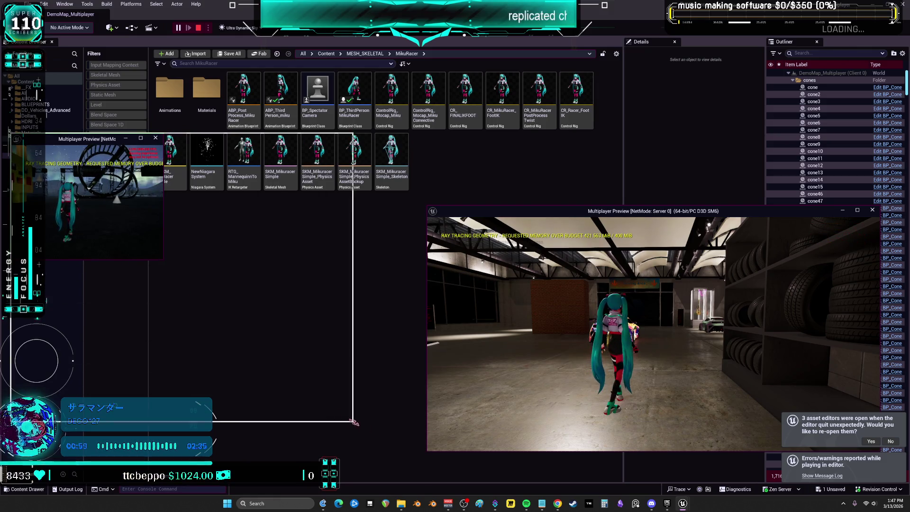
drag(162, 260, 426, 440)
key(w)
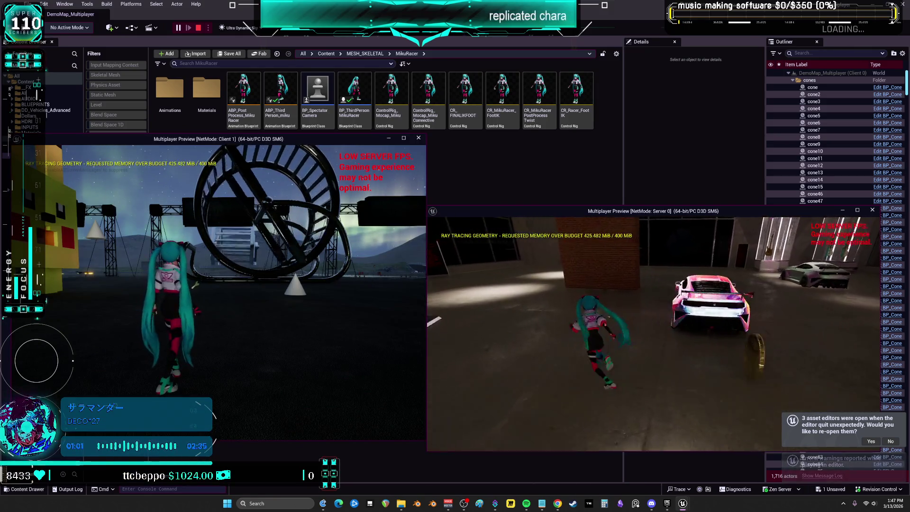
key(e)
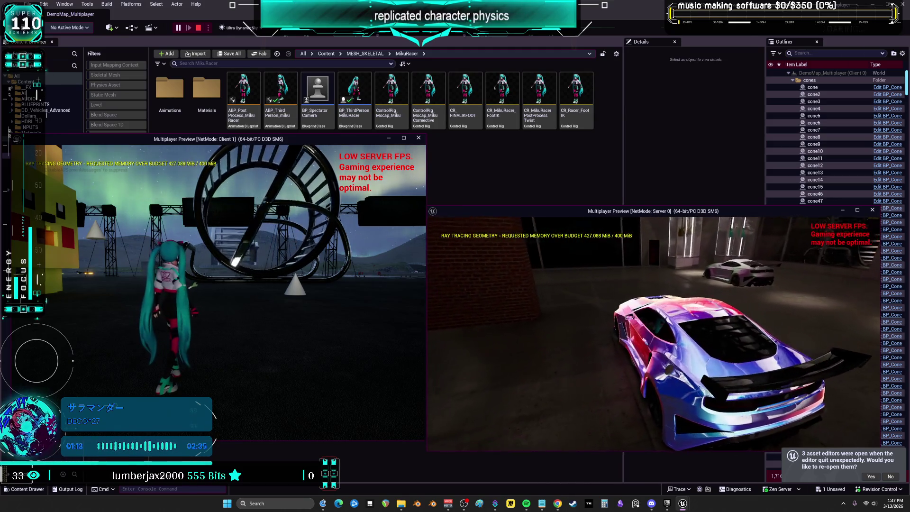
key(e)
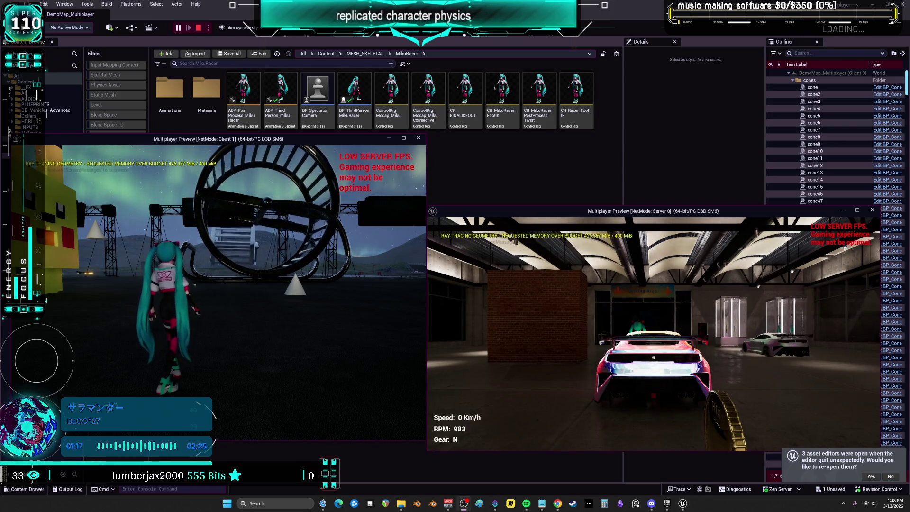
Step: Drive the car forward, then reverse it into the client's Miku character
key(w)
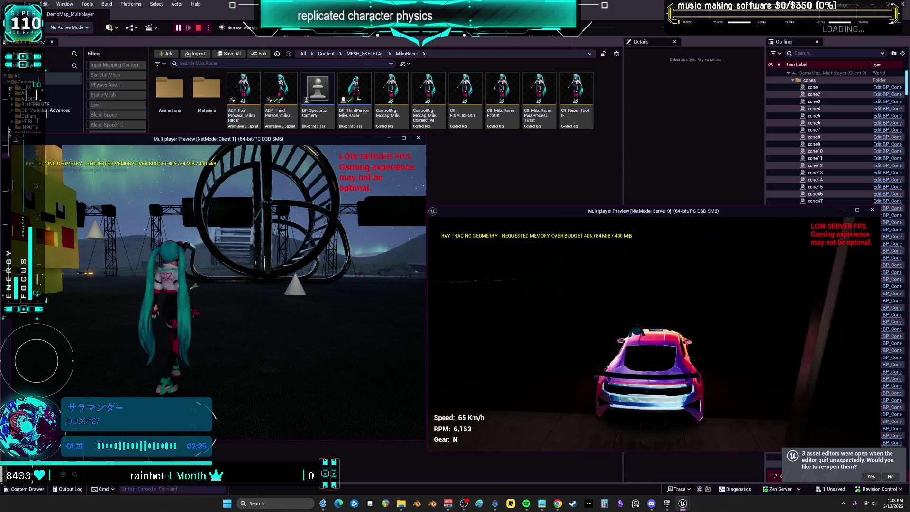
key(s)
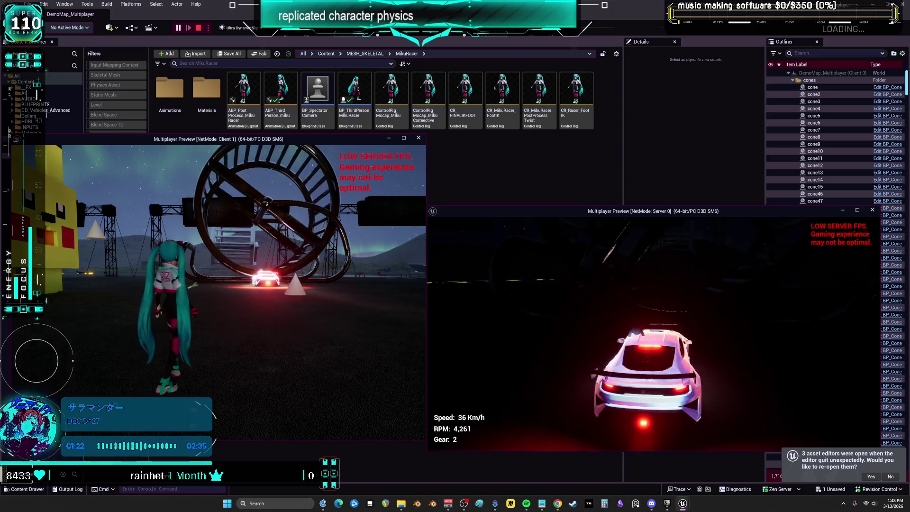
key(s)
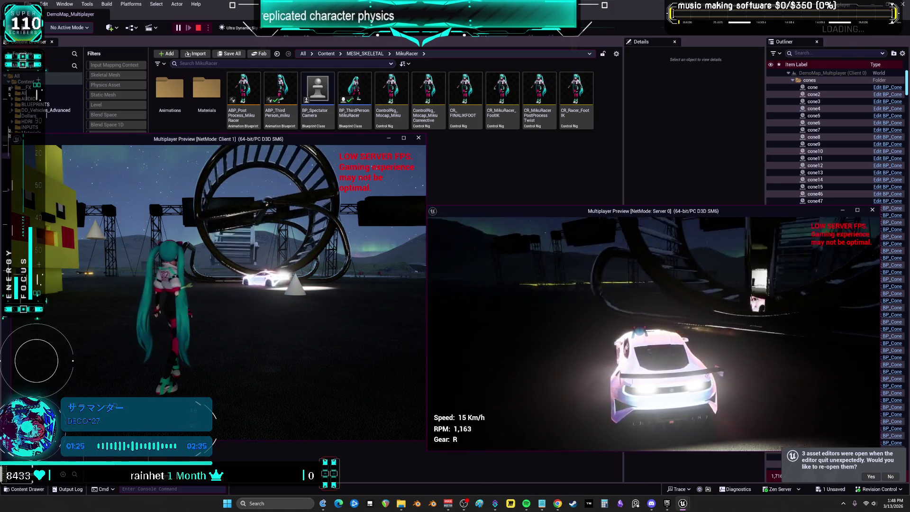
key(w)
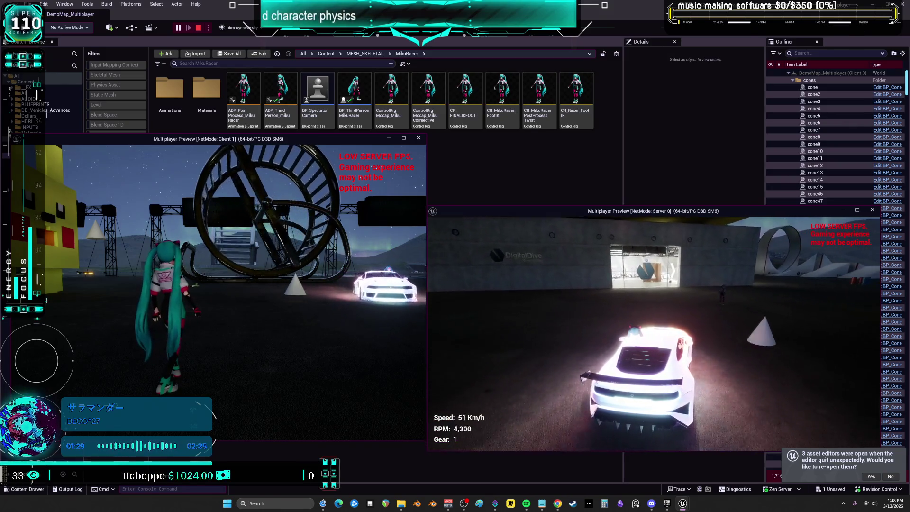
key(s)
key(s)
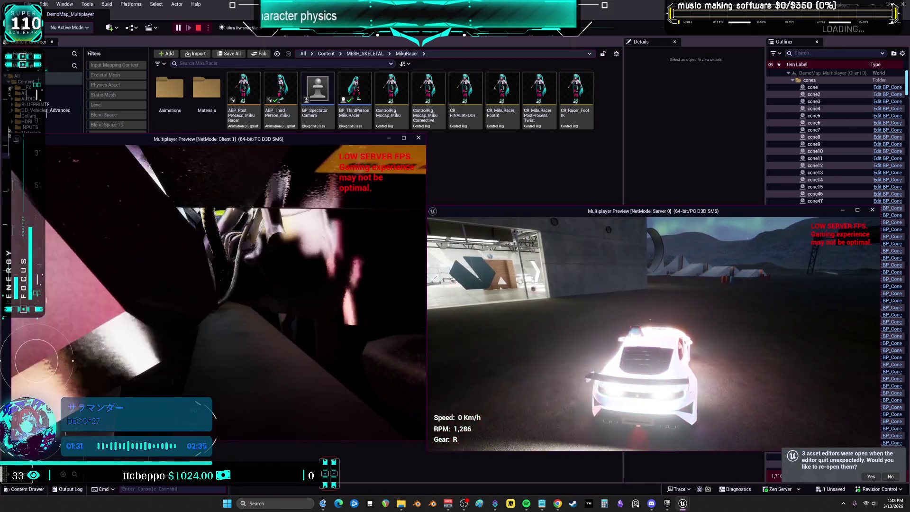
key(s)
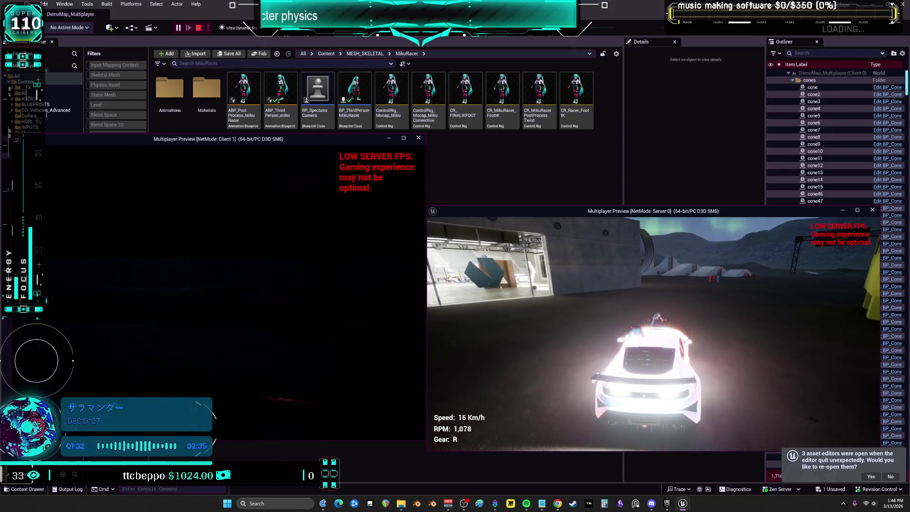
key(s)
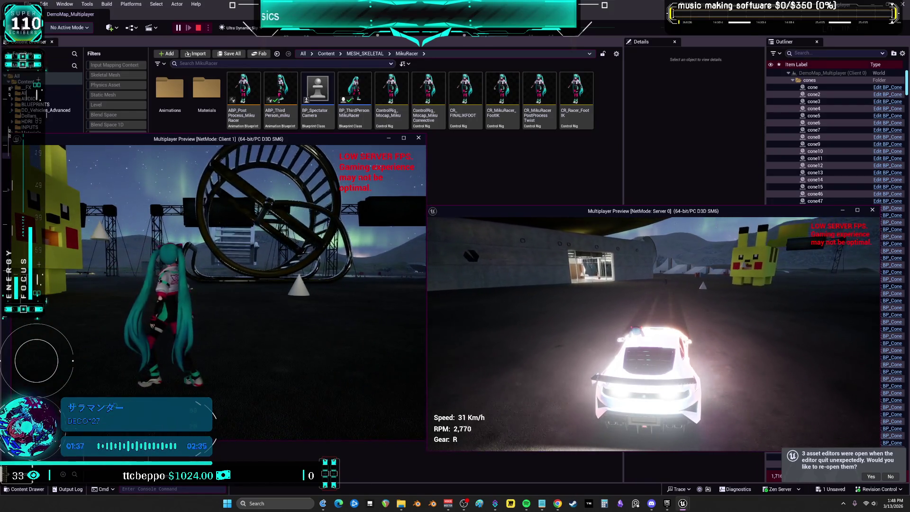
Step: Drive forward turning left, reverse into Miku again to knock her down, and end the session
key(w)
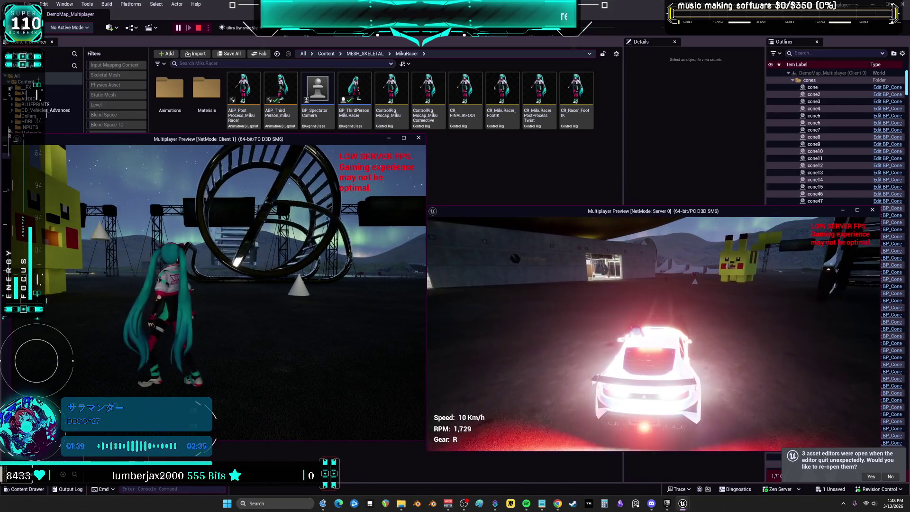
key(w)
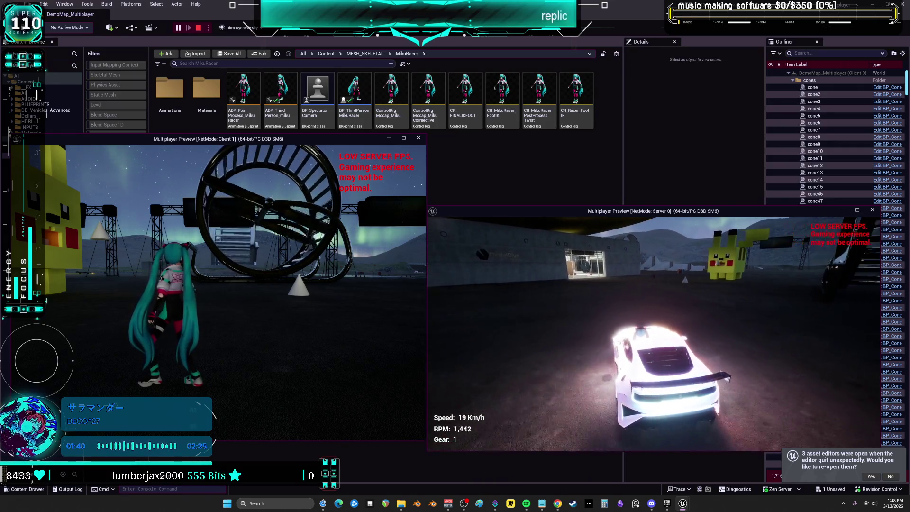
key(a)
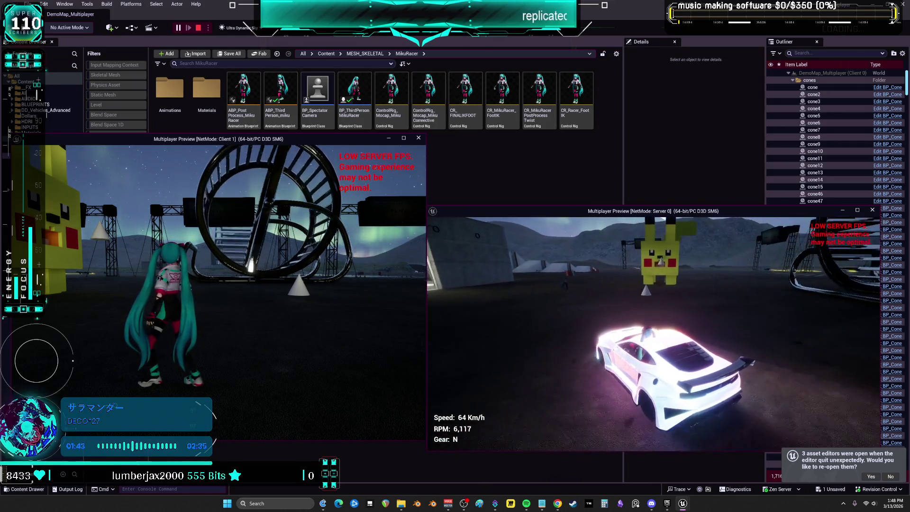
key(s)
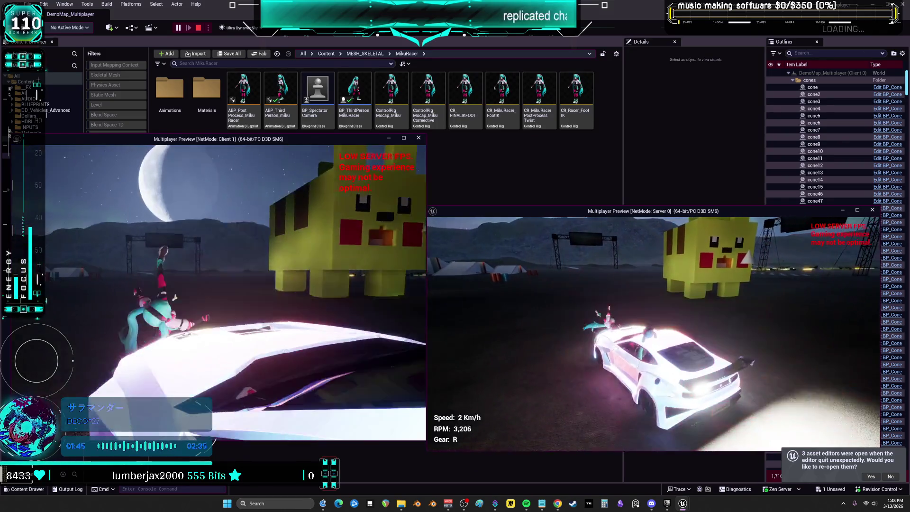
key(s)
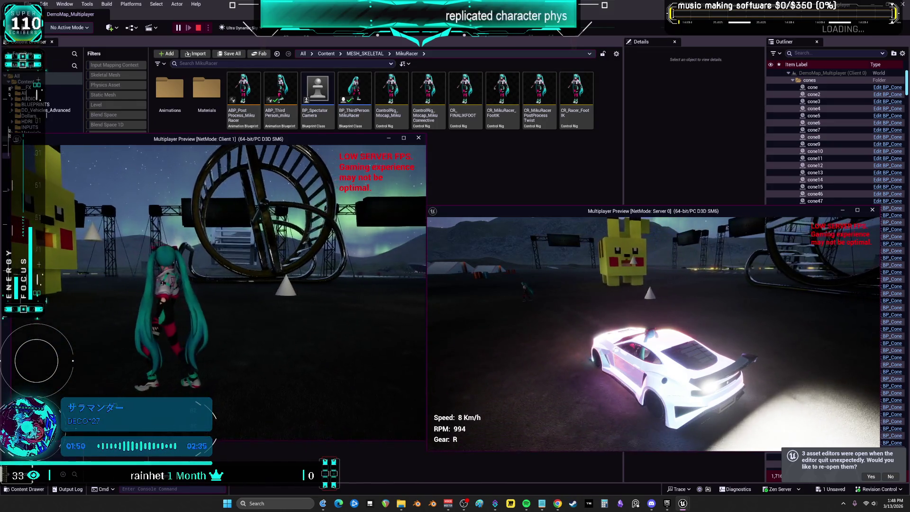
key(Escape)
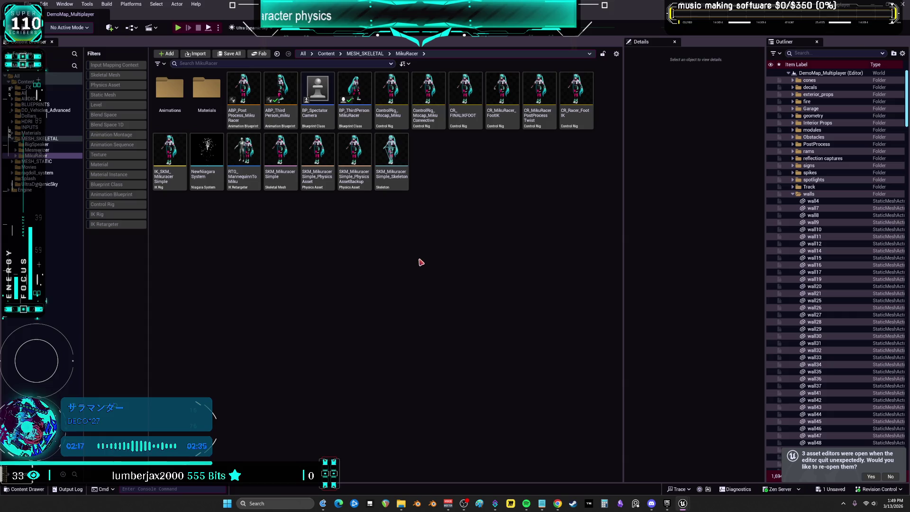
Step: Select the BP_ThirdPersonMikuRacer blueprint and its MikuRacer root to show its character defaults
click(355, 95)
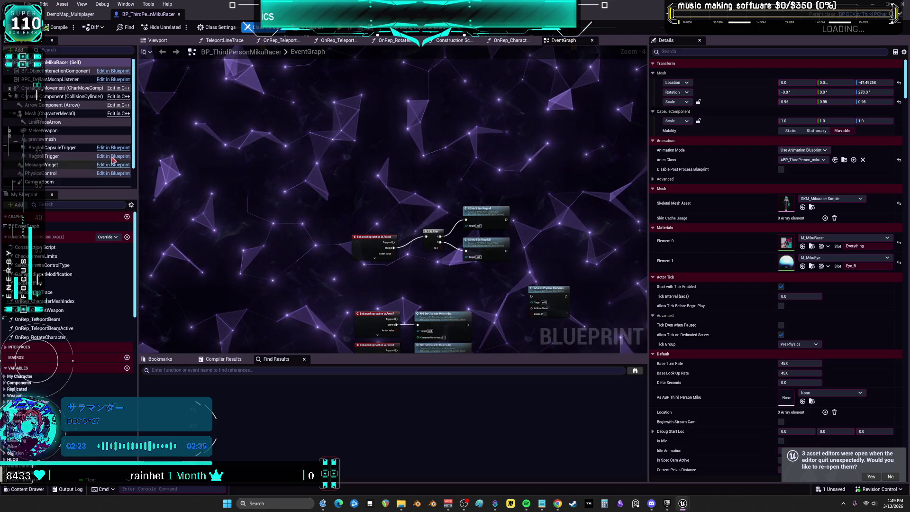
click(52, 65)
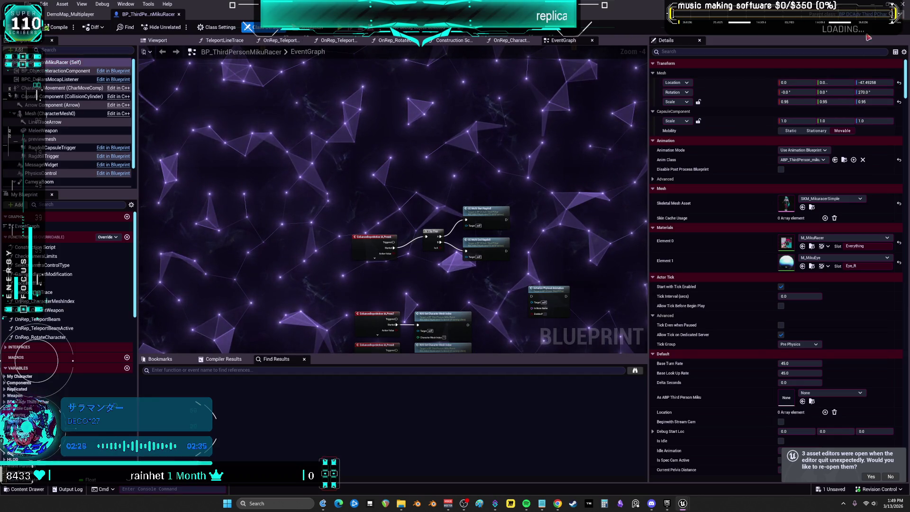
Step: In BP_DCAdv_ThirdPChar's Details, scroll down to Replication and enable Always Relevant
click(52, 62)
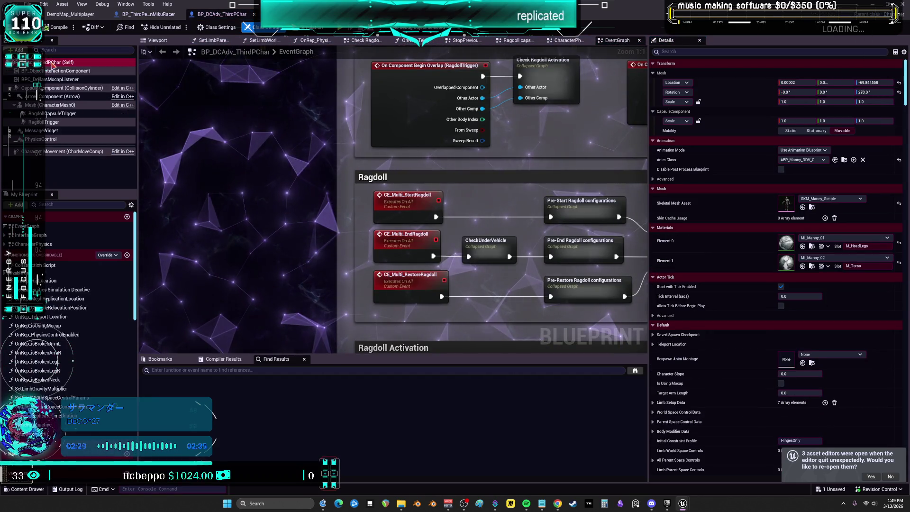
scroll(692, 199, down, 5)
scroll(692, 199, down, 5)
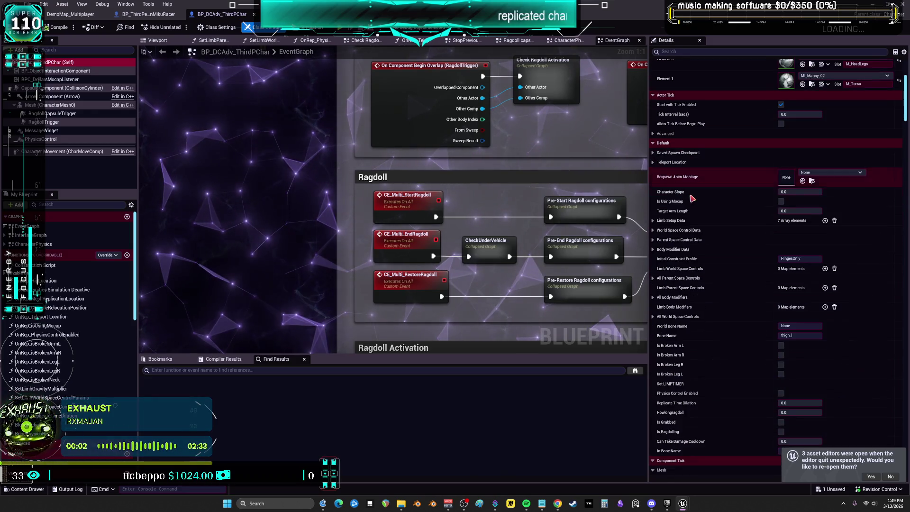
scroll(693, 199, down, 1)
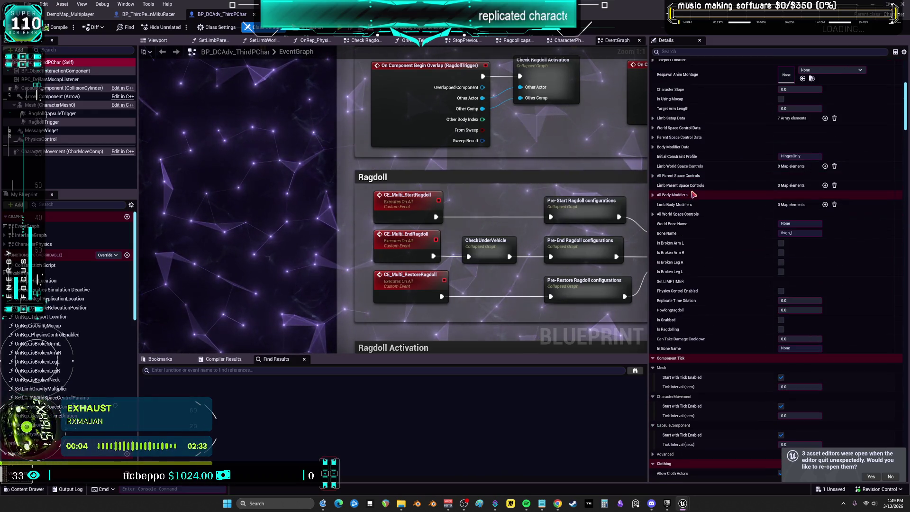
scroll(692, 194, down, 10)
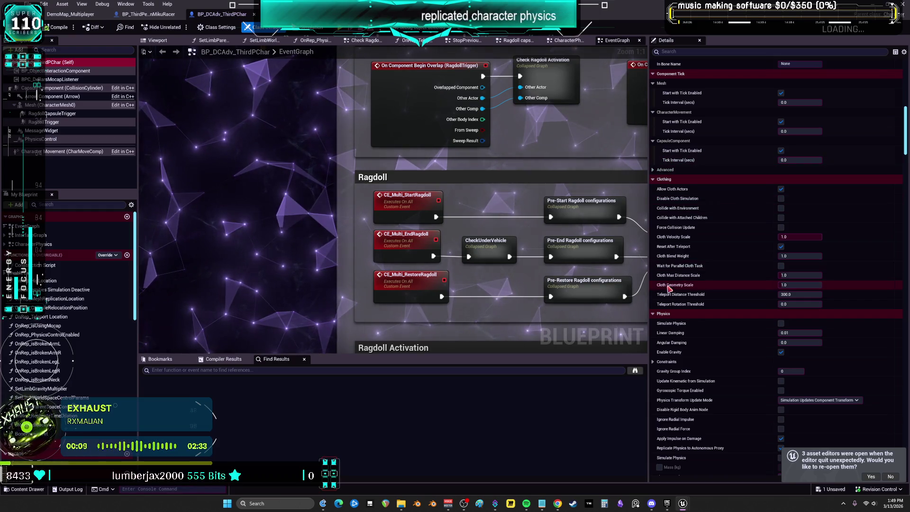
scroll(733, 321, down, 8)
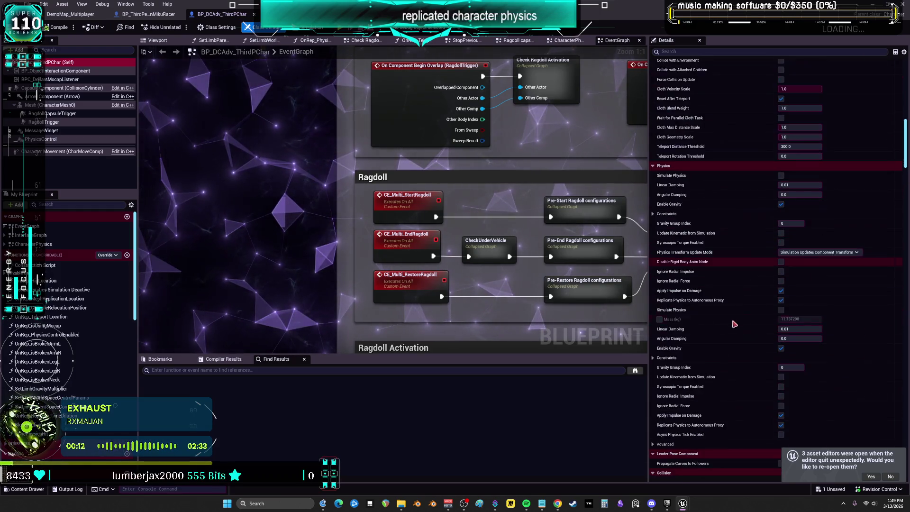
scroll(734, 320, down, 10)
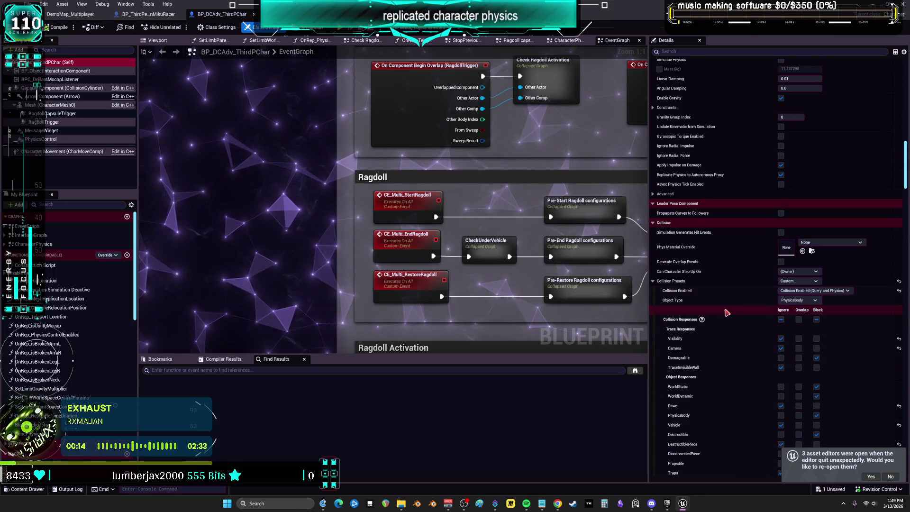
scroll(726, 314, down, 11)
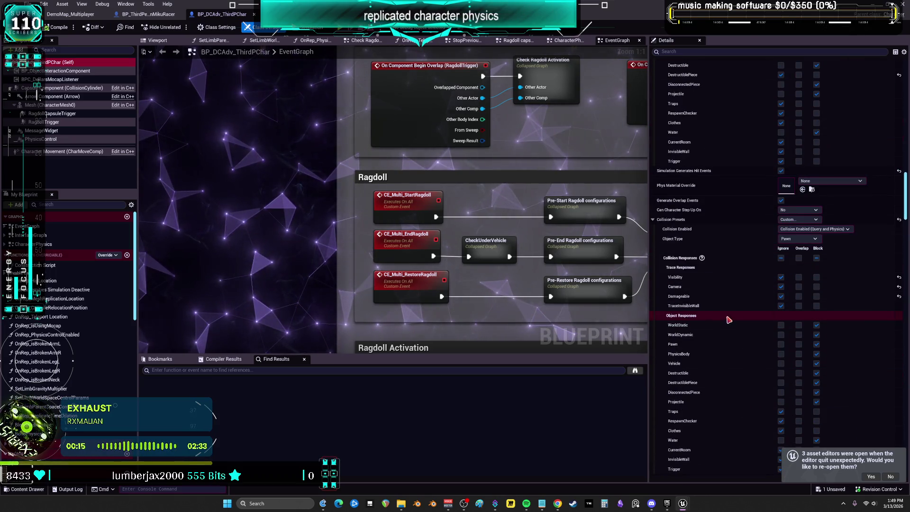
scroll(724, 313, down, 6)
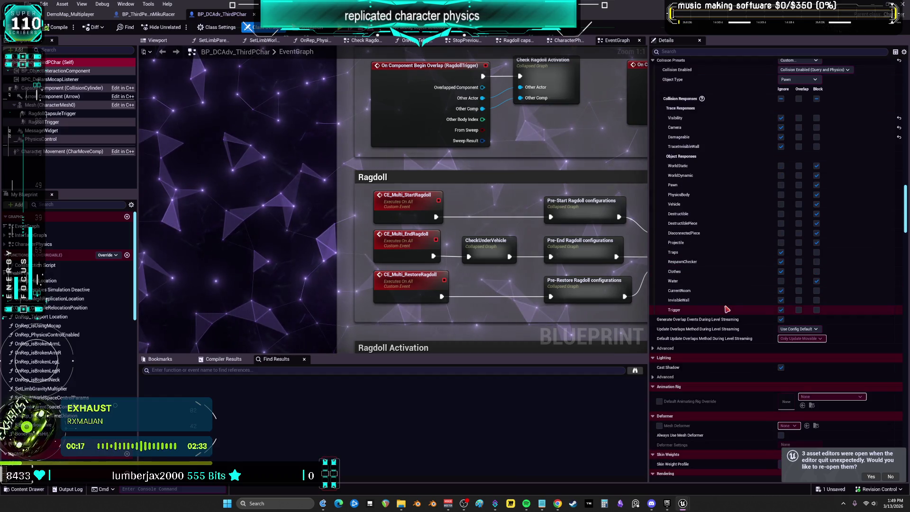
scroll(719, 307, down, 3)
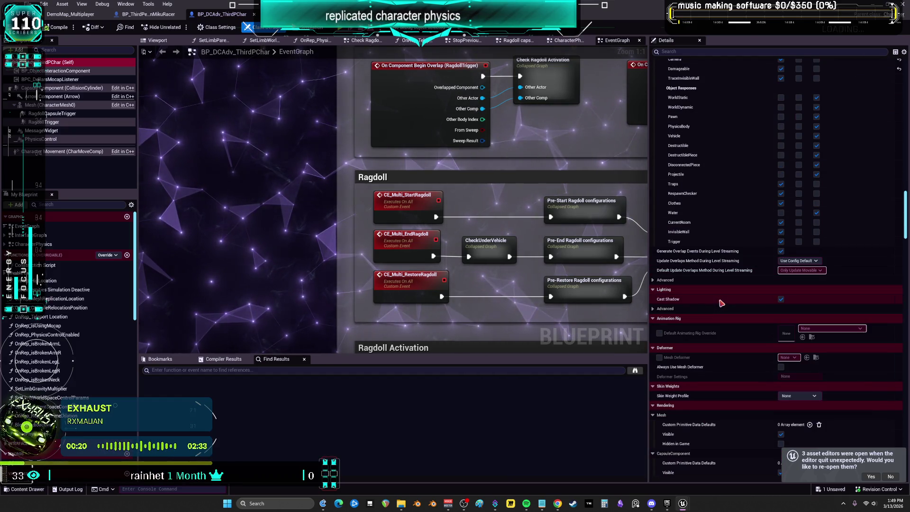
scroll(721, 303, down, 3)
scroll(721, 303, down, 3)
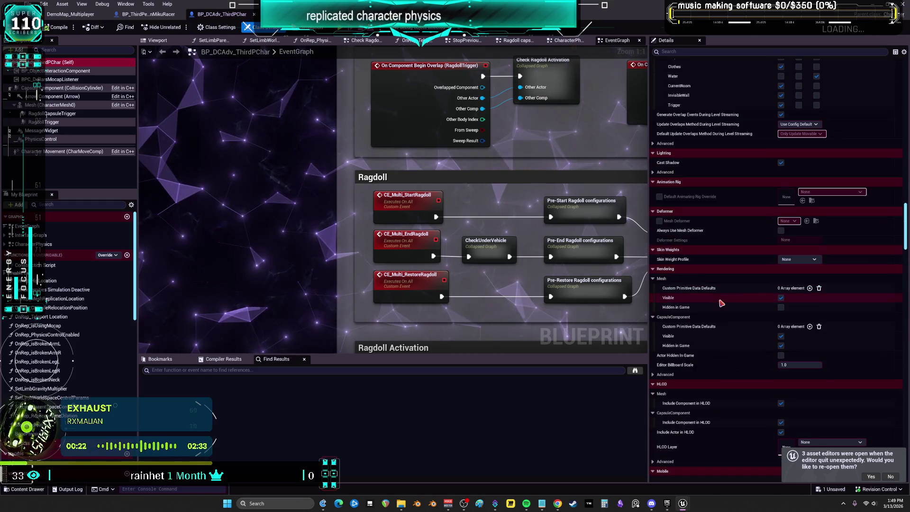
scroll(721, 303, down, 3)
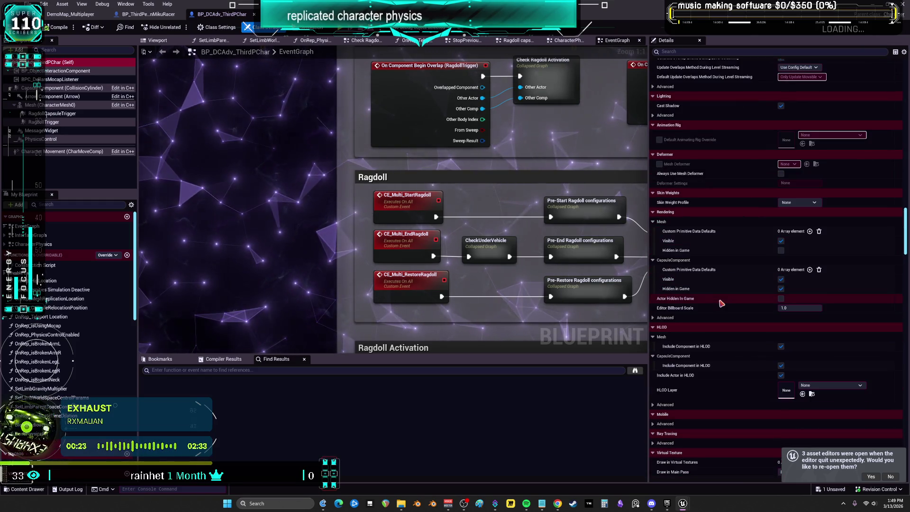
scroll(723, 302, down, 5)
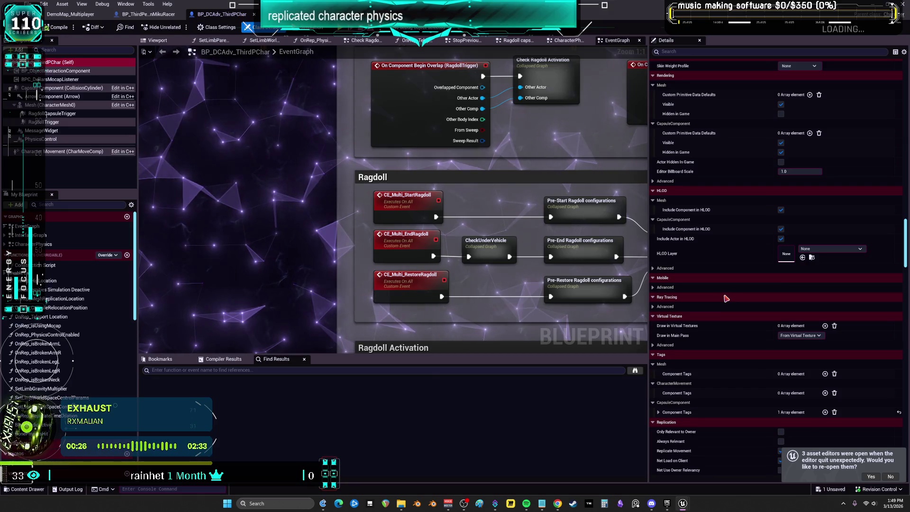
scroll(725, 303, down, 5)
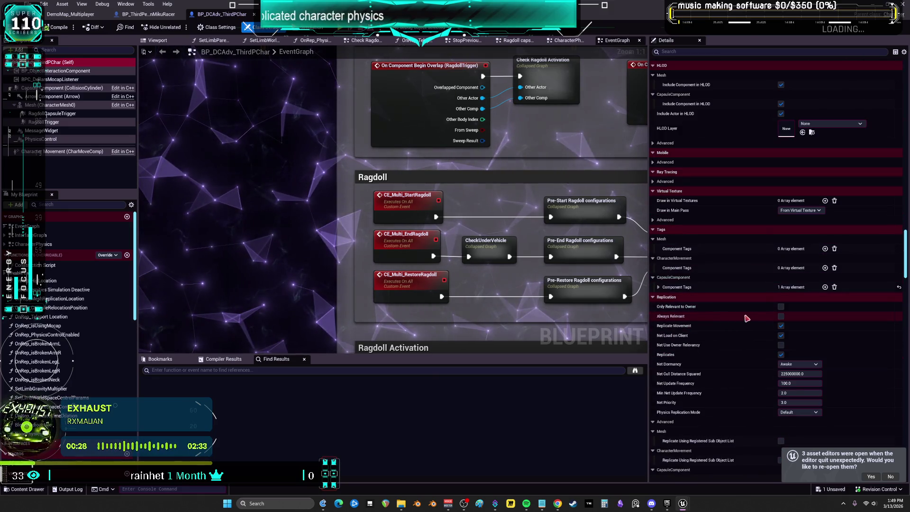
click(780, 317)
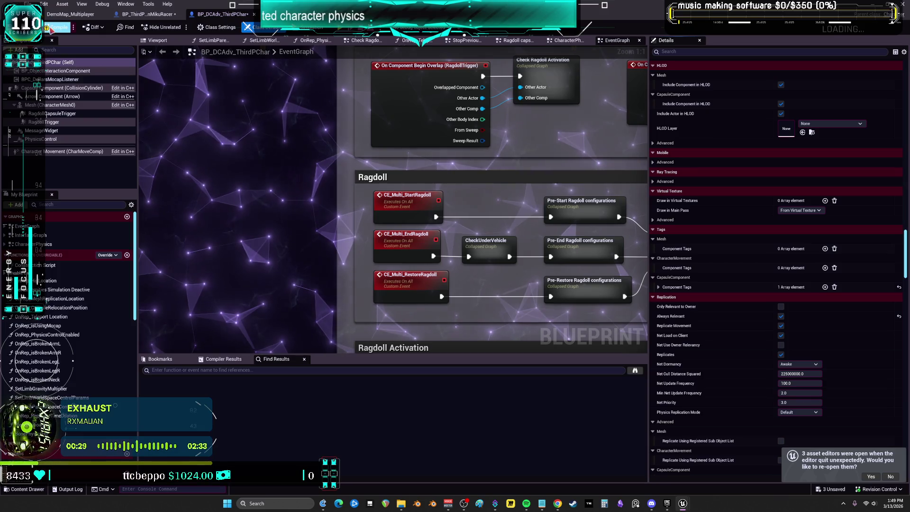
Step: Filter BP_ThirdPersonMikuRacer's Details by 'rele', select the MikuRacer root, and compile the blueprint
click(142, 15)
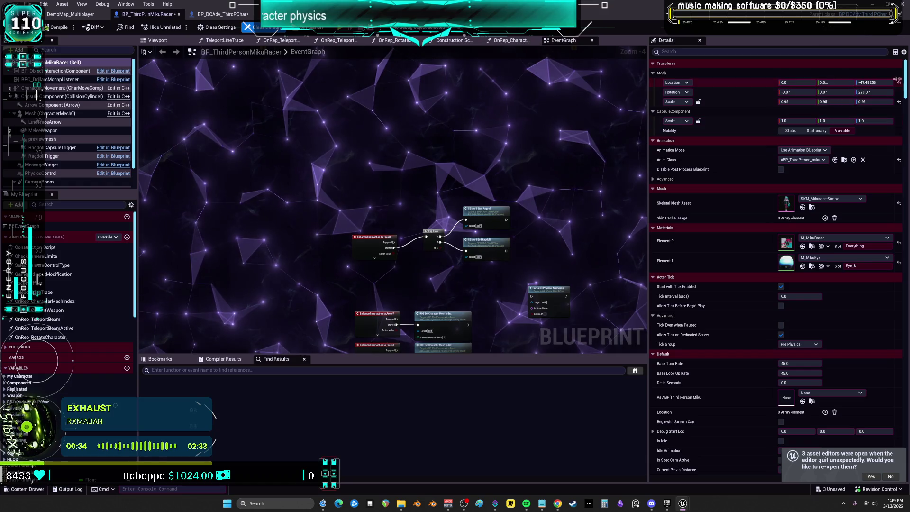
click(828, 51)
text(rele)
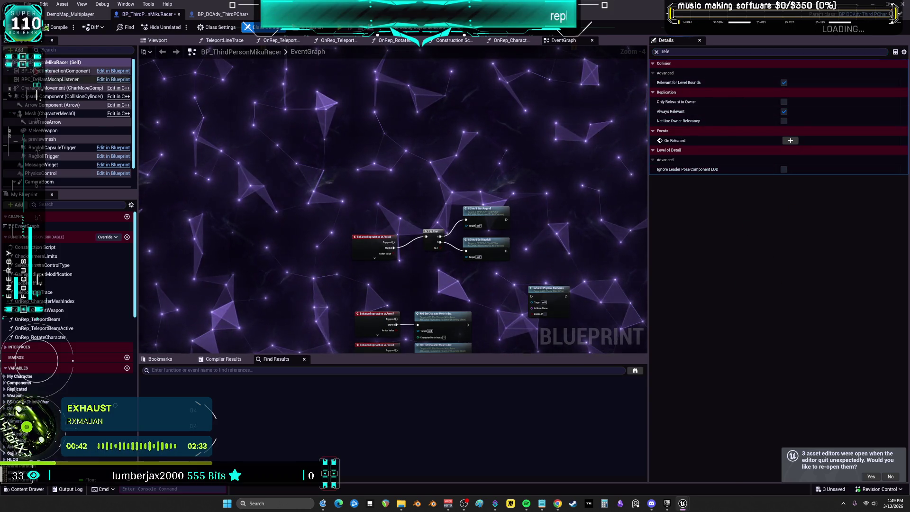
click(85, 62)
click(55, 27)
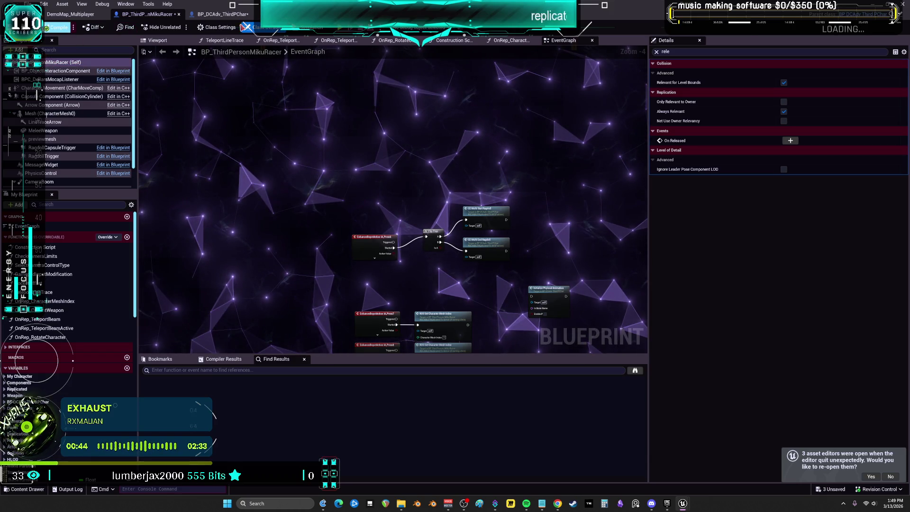
click(221, 15)
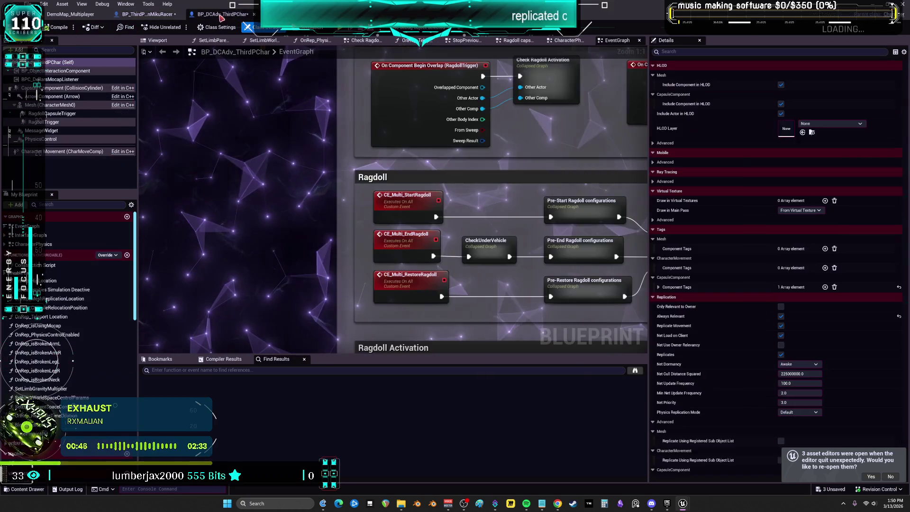
mouse_move(903, 264)
mouse_down()
mouse_move(906, 371)
mouse_move(894, 461)
mouse_up()
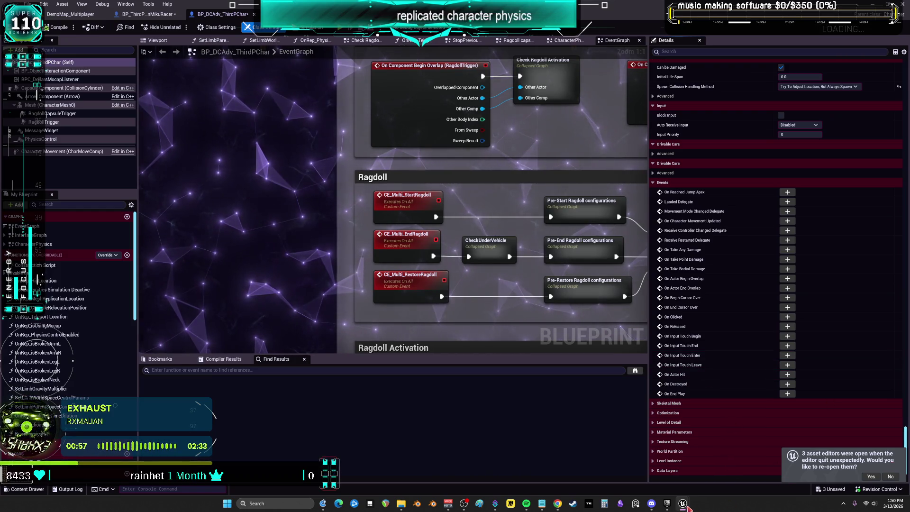
mouse_move(675, 504)
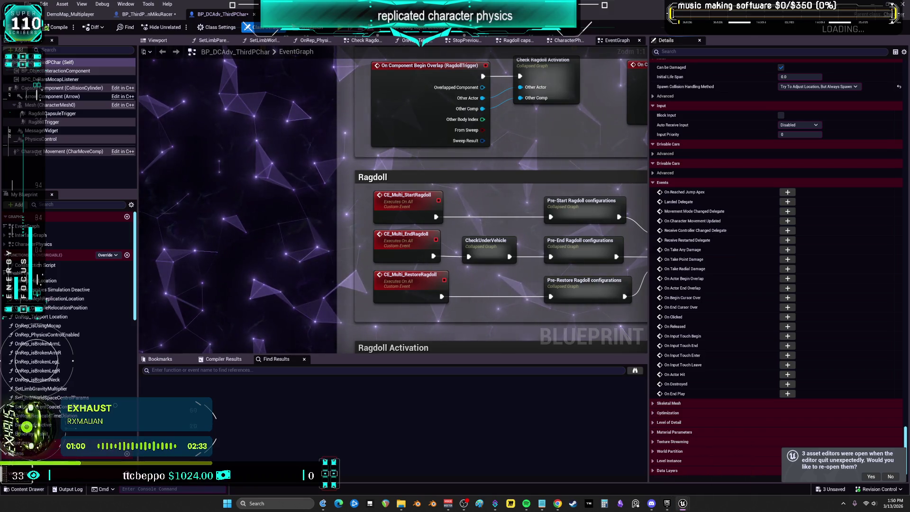